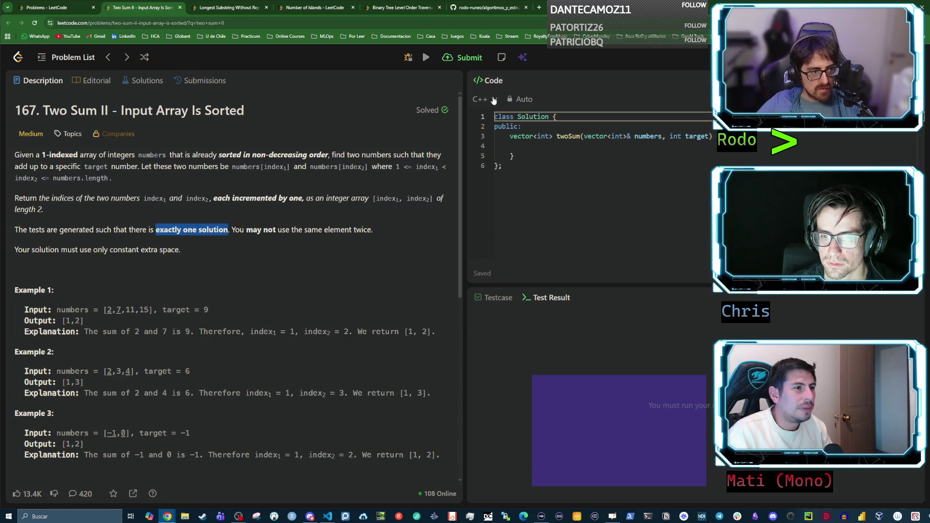
- Switch the Two Sum II editor from C++ to Python to load the saved two-pointer solution
click(492, 99)
drag(494, 139, 499, 155)
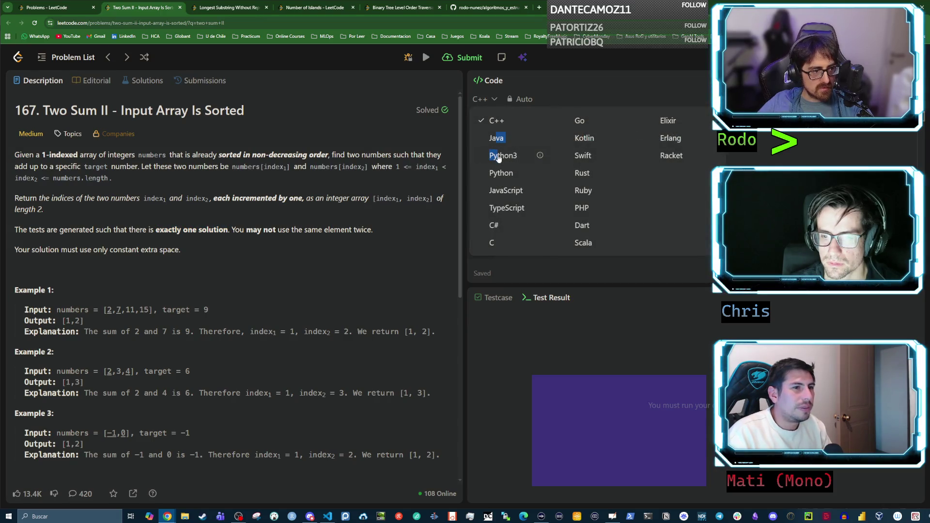
click(498, 157)
click(505, 100)
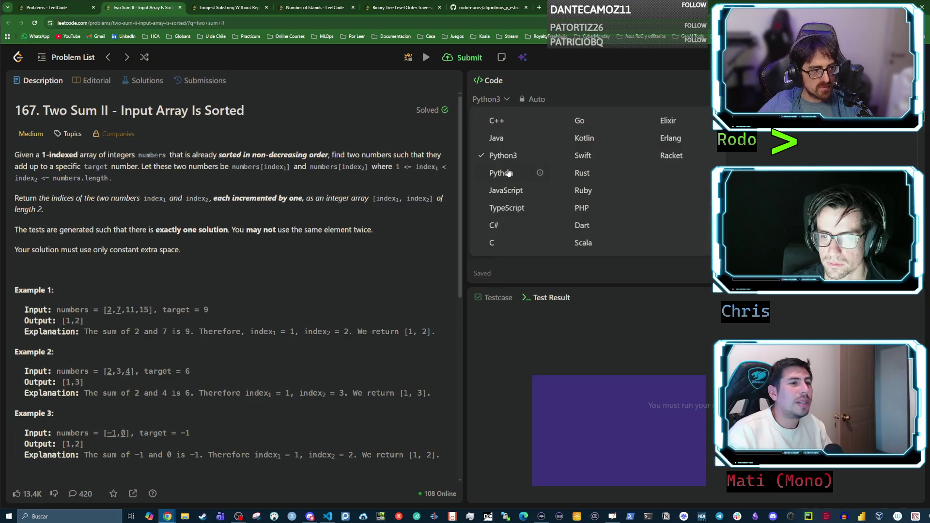
click(505, 174)
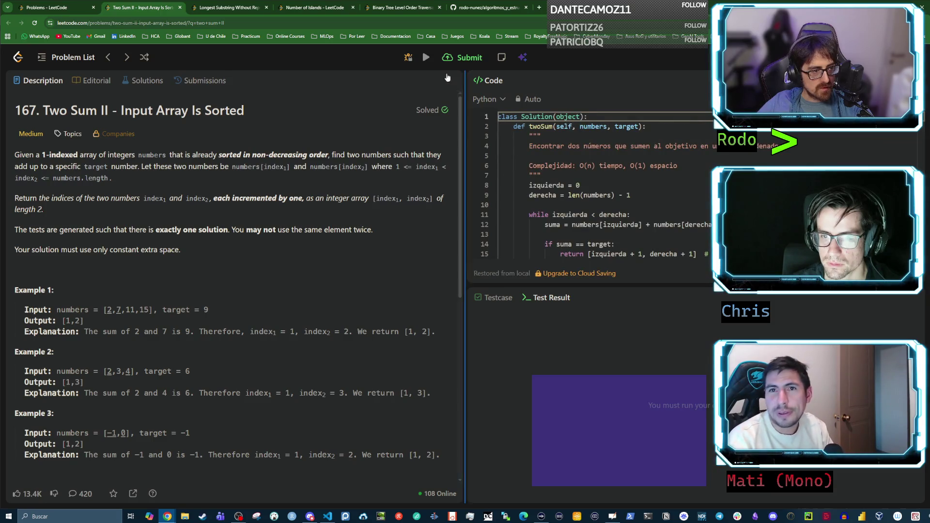
- Run the solution, confirm Accepted with 0 ms on Cases 1–3, then submit it
click(426, 58)
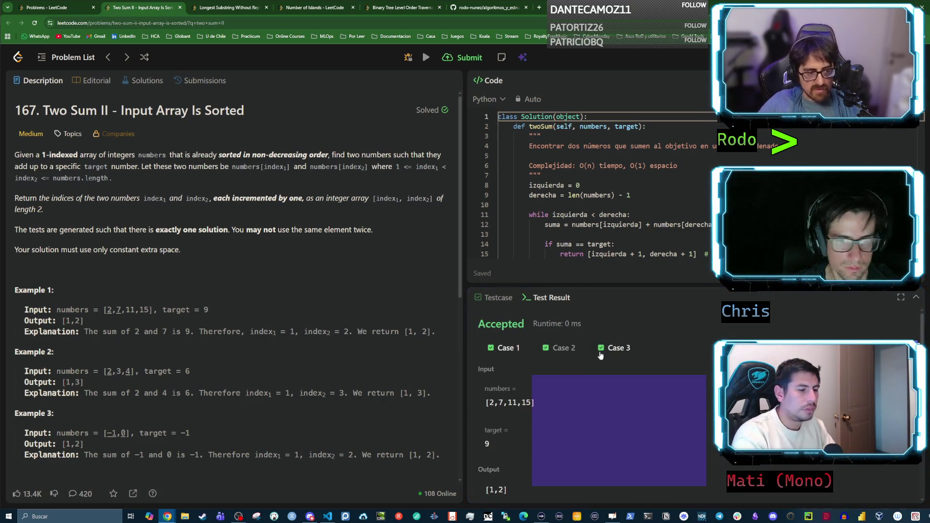
scroll(602, 363, down, 2)
scroll(596, 371, up, 2)
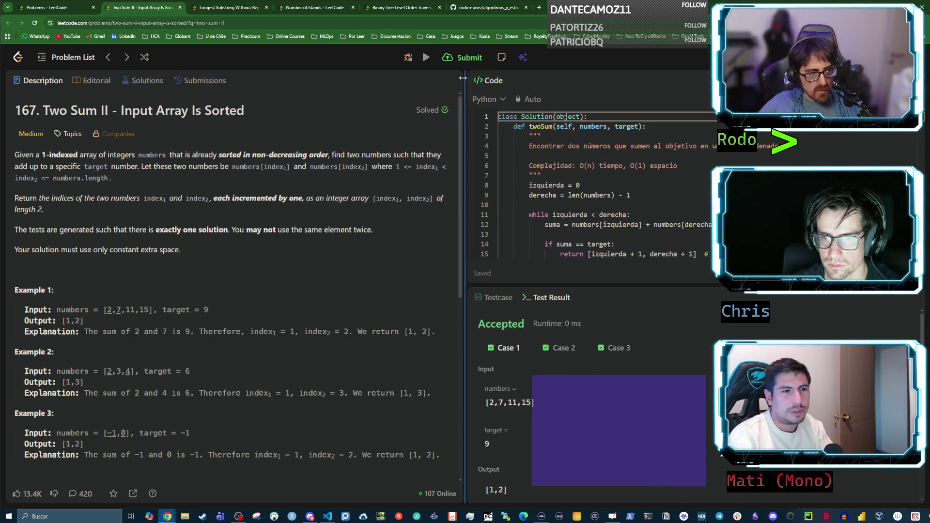
click(462, 57)
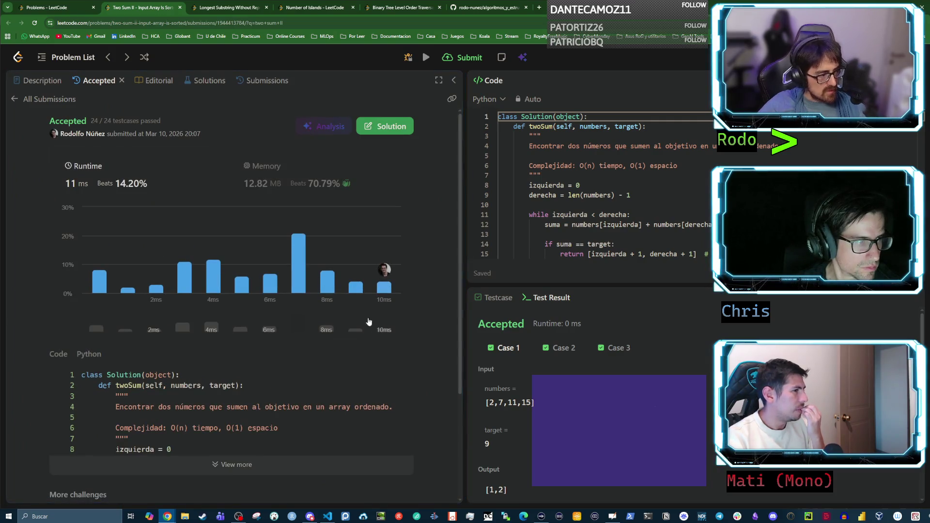
- Highlight the '24 / 24 testcases passed' result, then return to the problem description
mouse_move(90, 121)
mouse_down()
mouse_move(160, 122)
mouse_move(50, 122)
mouse_up()
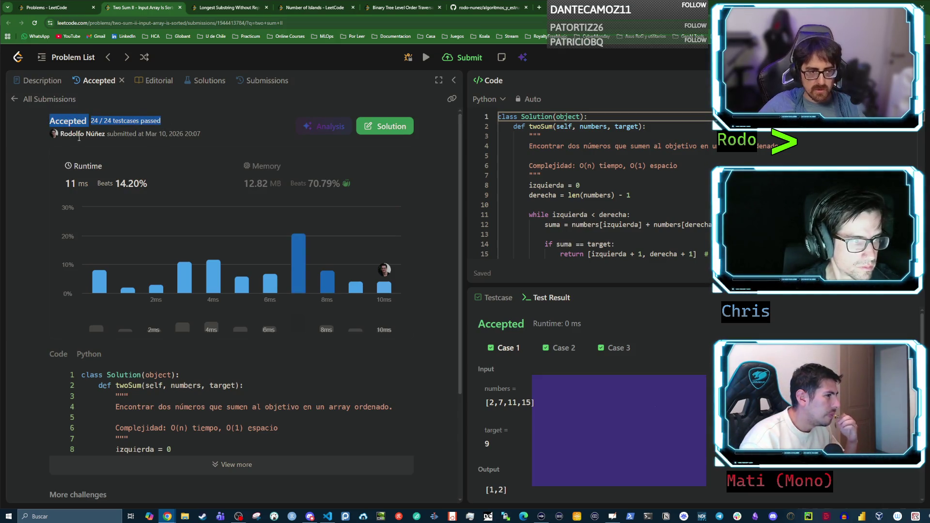
click(222, 30)
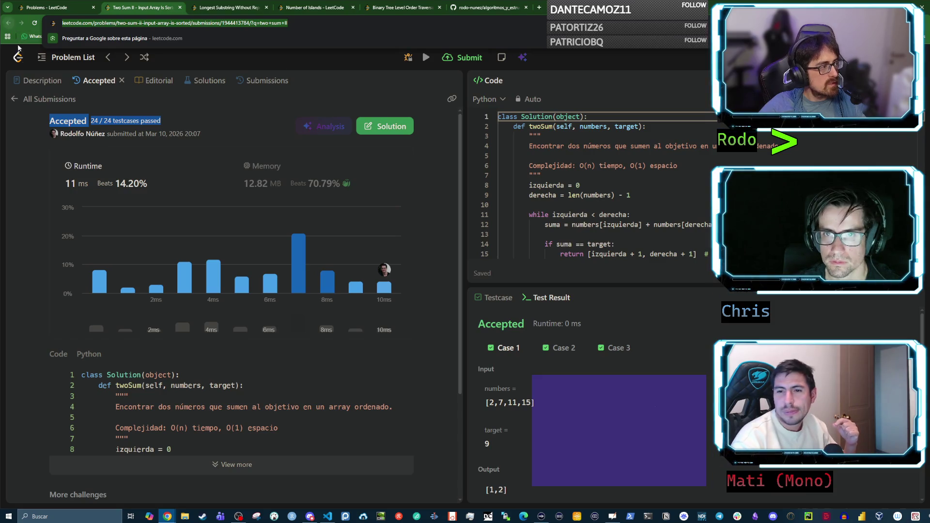
click(8, 22)
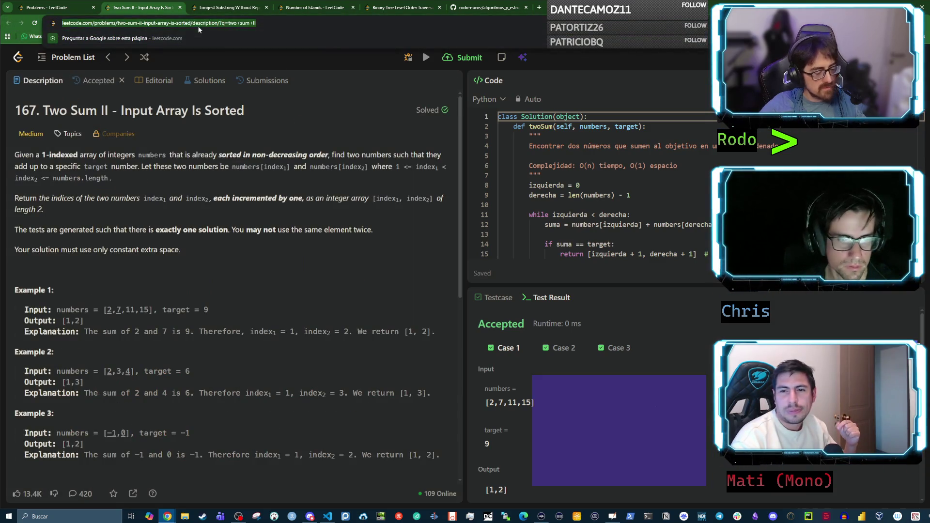
- Use Alt+Tab to switch from Chrome to the Discord window
key(alt+Tab)
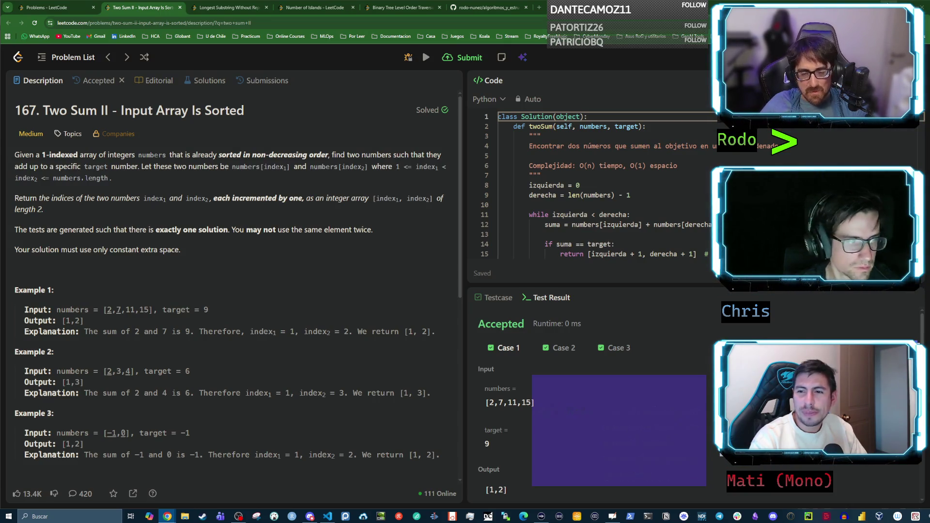
key(alt+Tab)
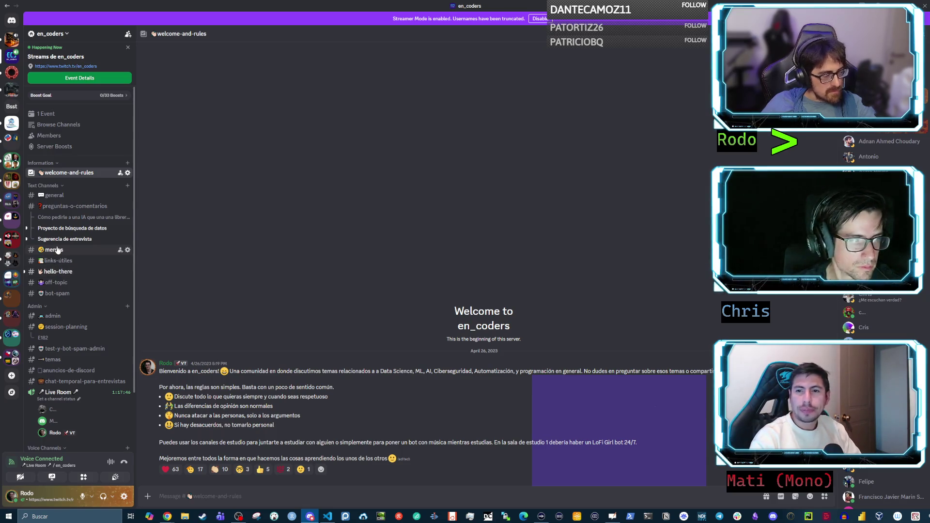
- Visit the #memes and #preguntas-o-comentarios channels and scroll up through the messages
click(57, 249)
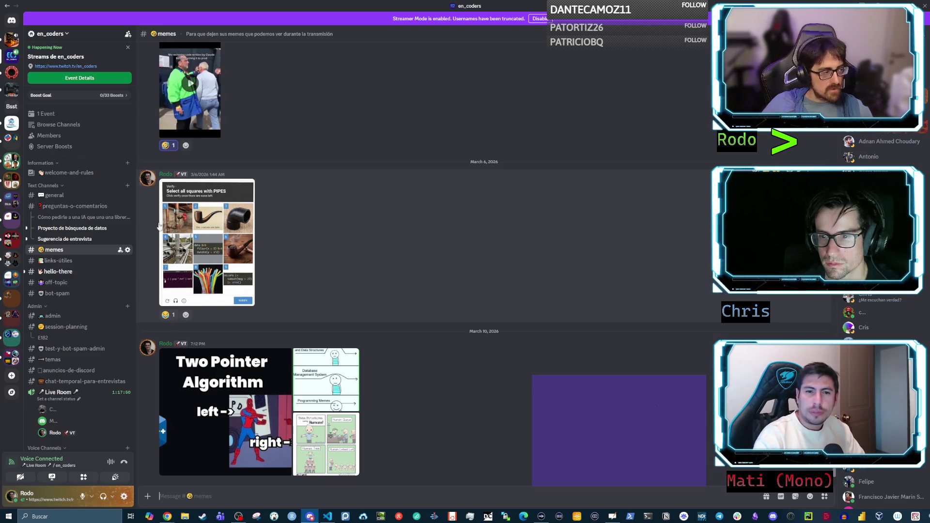
click(67, 207)
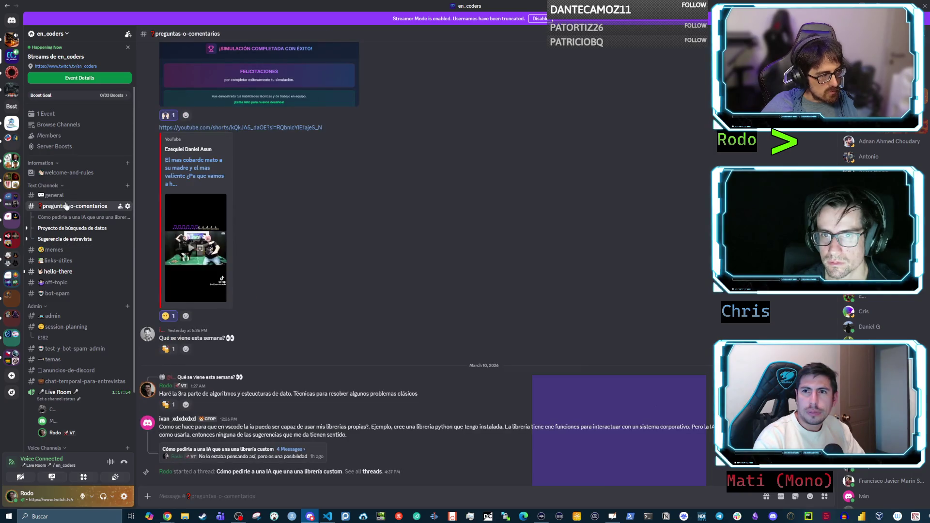
mouse_move(63, 210)
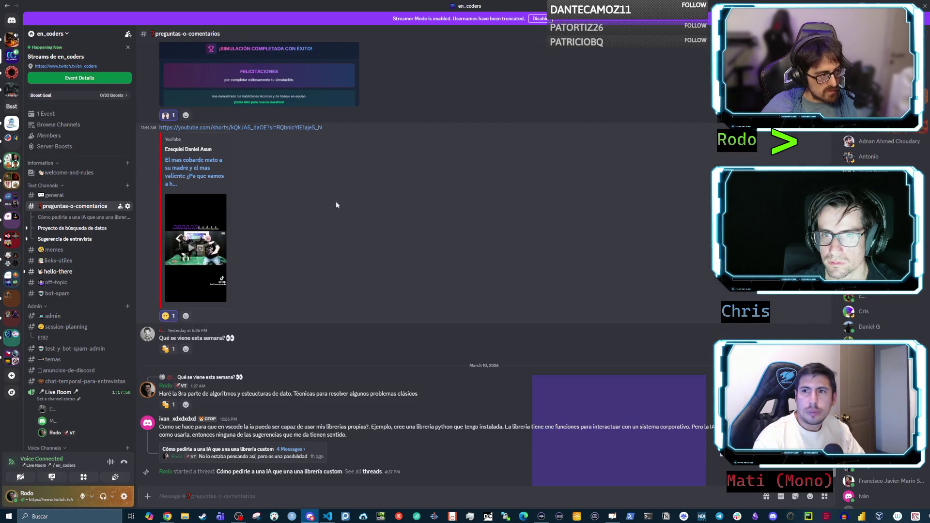
scroll(334, 232, up, 4)
scroll(333, 232, up, 5)
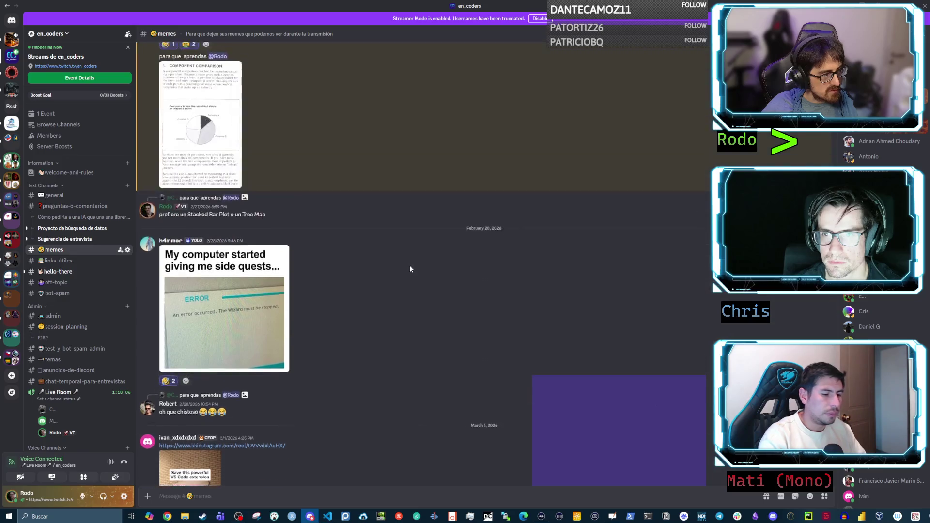
- Scroll the memes posts and enlarge the '$82,000 in 48 Hours from stolen Gemini API Key' image
scroll(404, 264, down, 5)
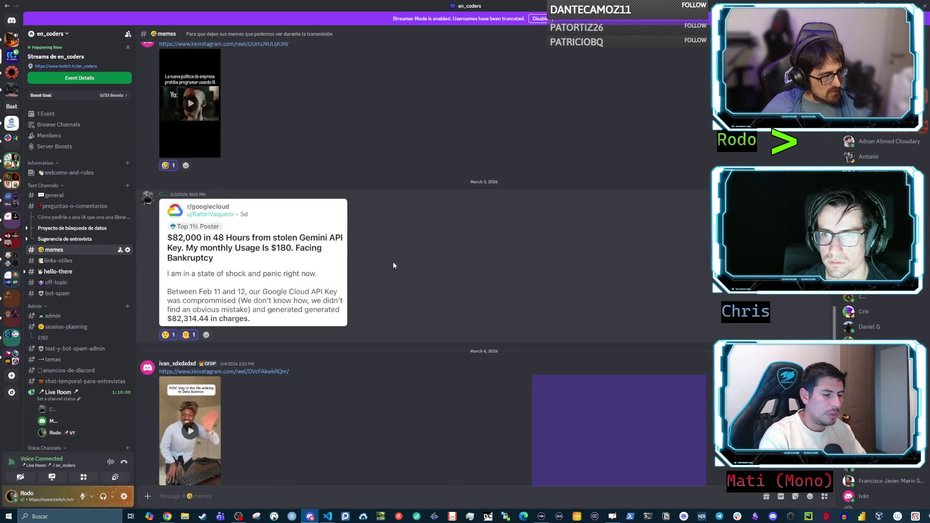
scroll(392, 261, down, 4)
scroll(391, 261, up, 5)
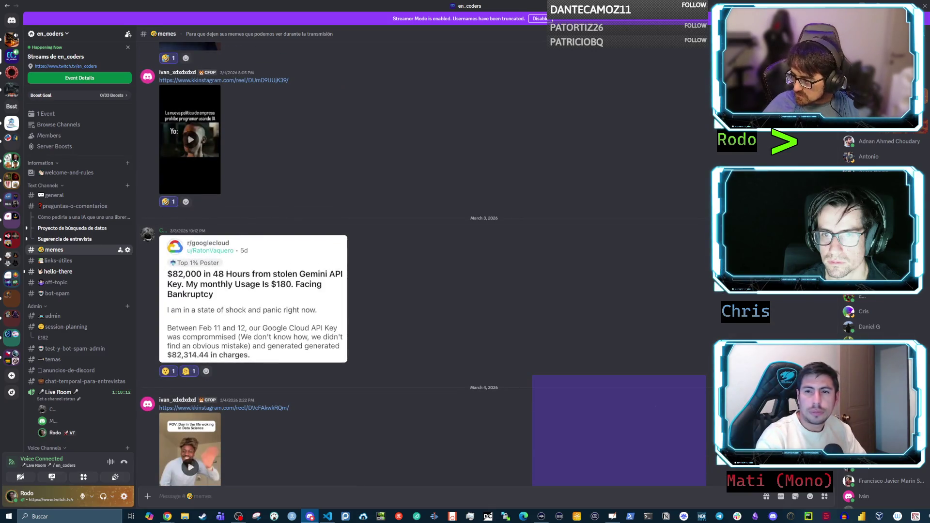
scroll(310, 290, up, 1)
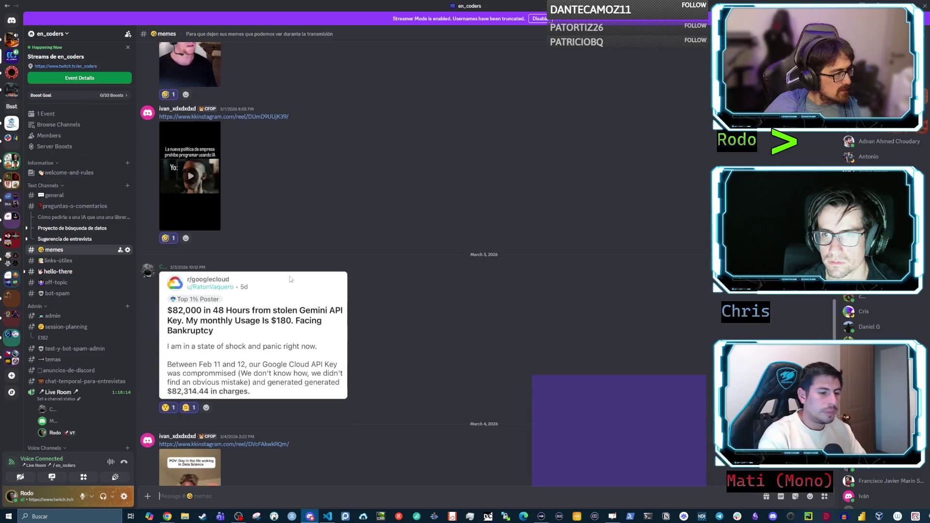
click(304, 311)
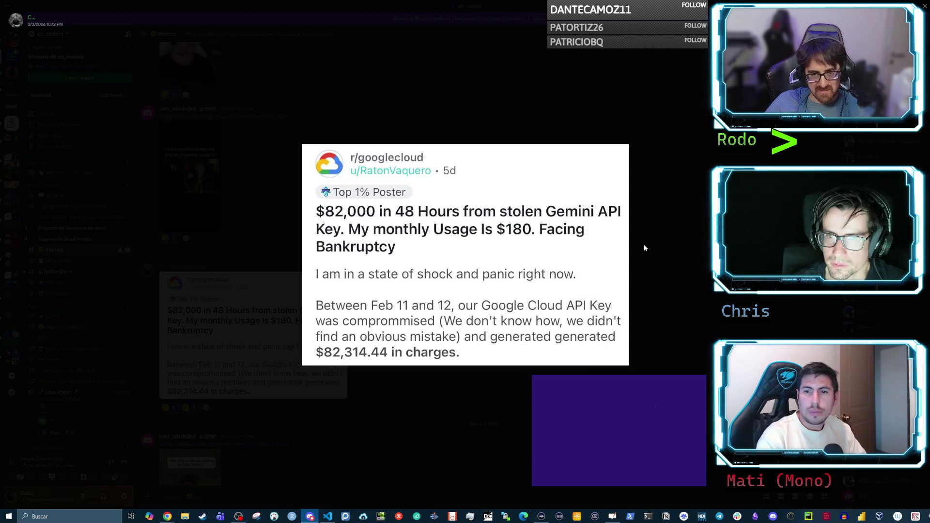
click(646, 247)
scroll(455, 271, down, 5)
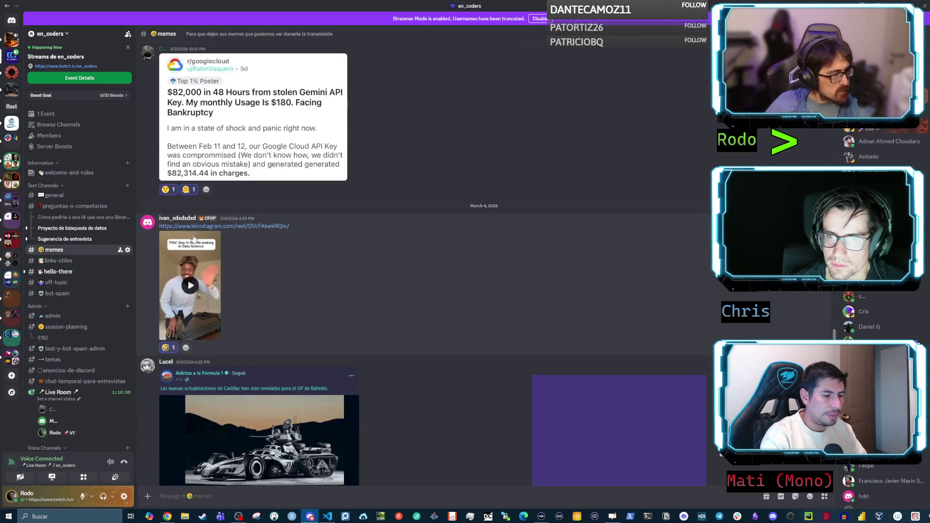
- Play and pause the March 4 Instagram reel, then enlarge the Cadillac Bahrain GP post
click(191, 285)
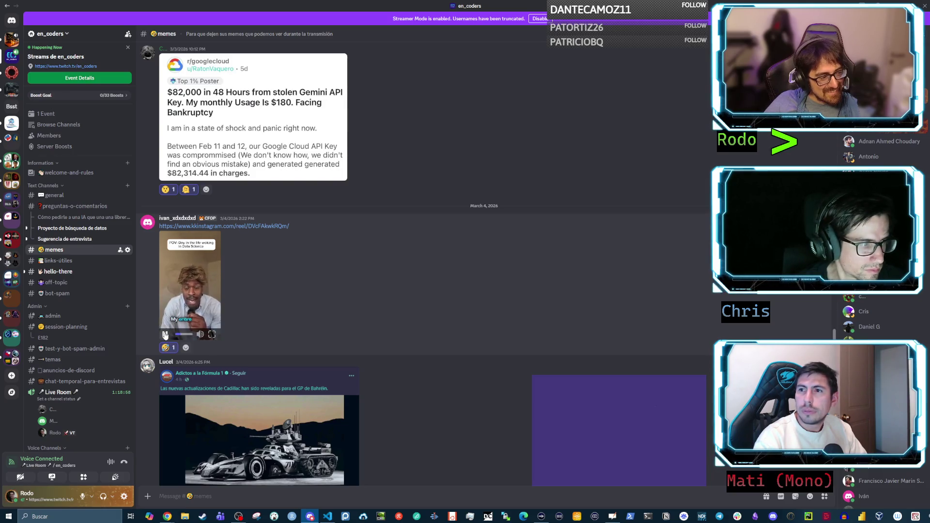
click(165, 335)
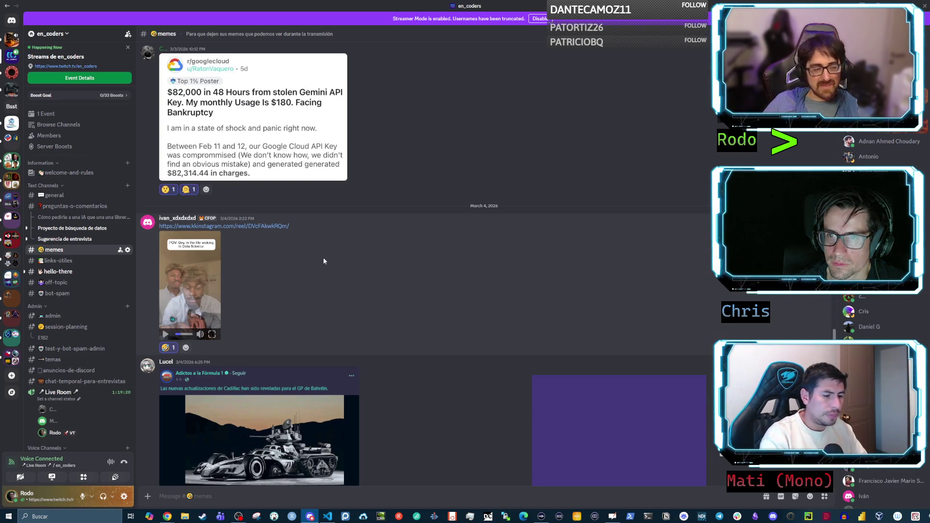
scroll(328, 258, down, 5)
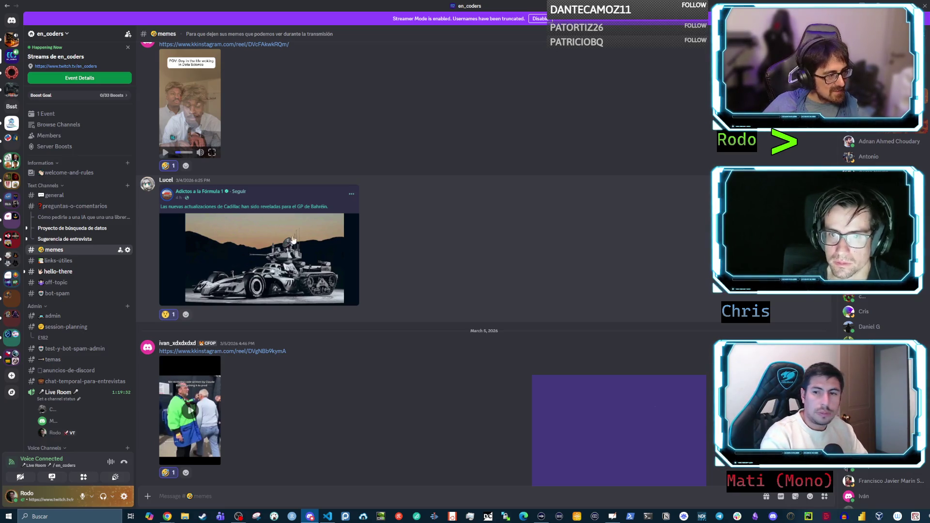
click(334, 243)
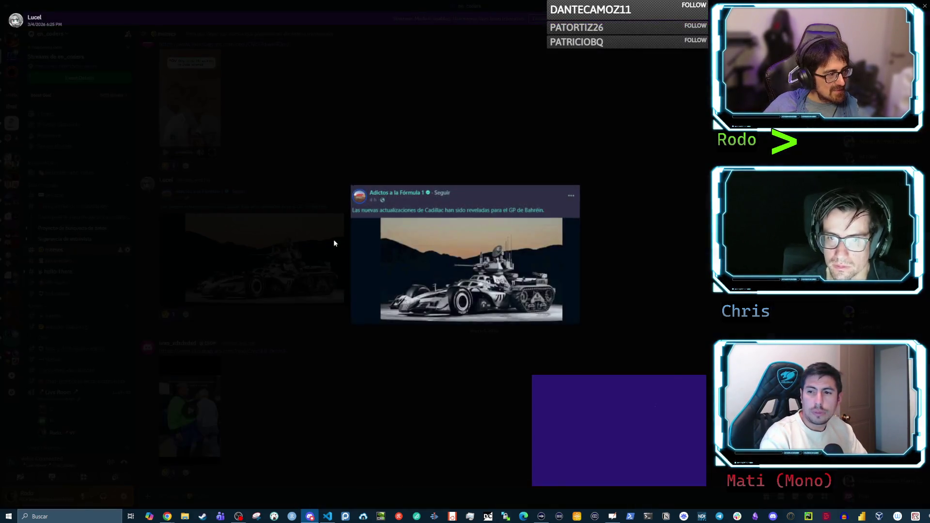
- Close and reopen the enlarged Cadillac image twice, ending back in the memes channel
click(615, 270)
click(297, 257)
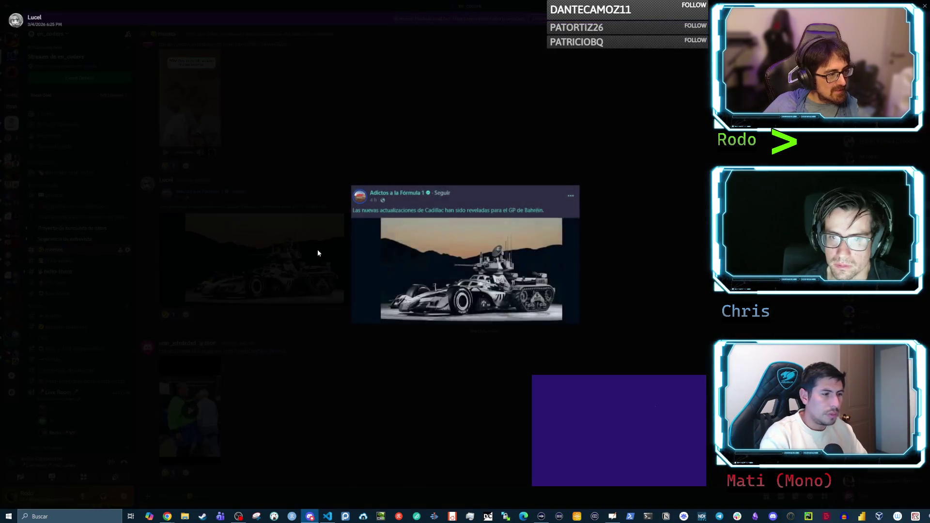
click(633, 246)
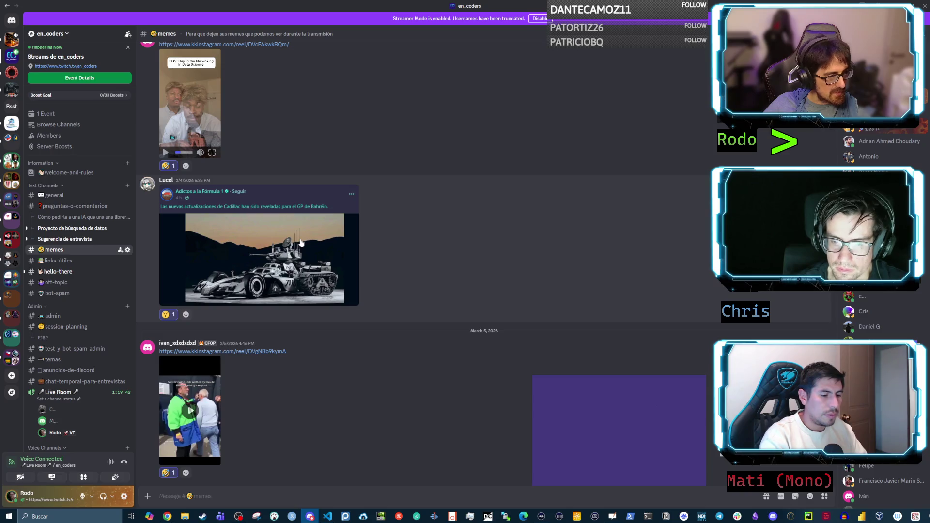
click(301, 243)
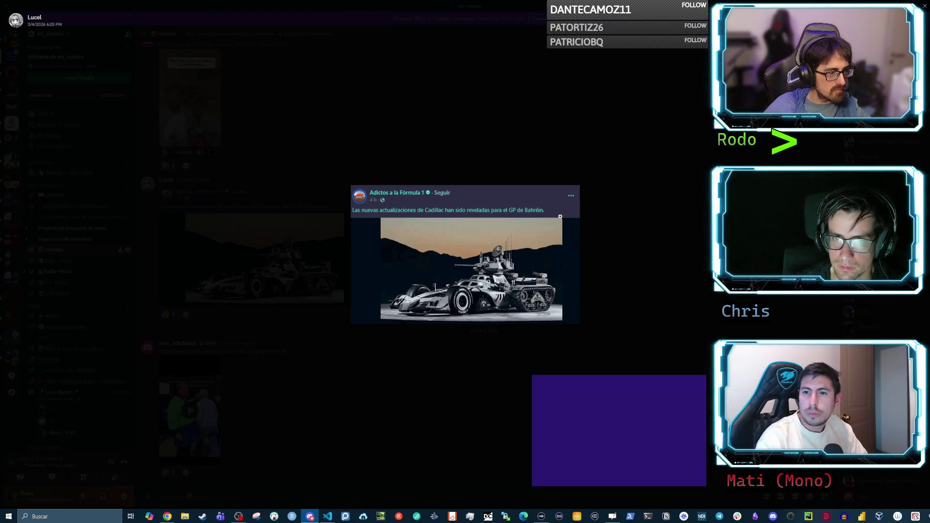
click(599, 276)
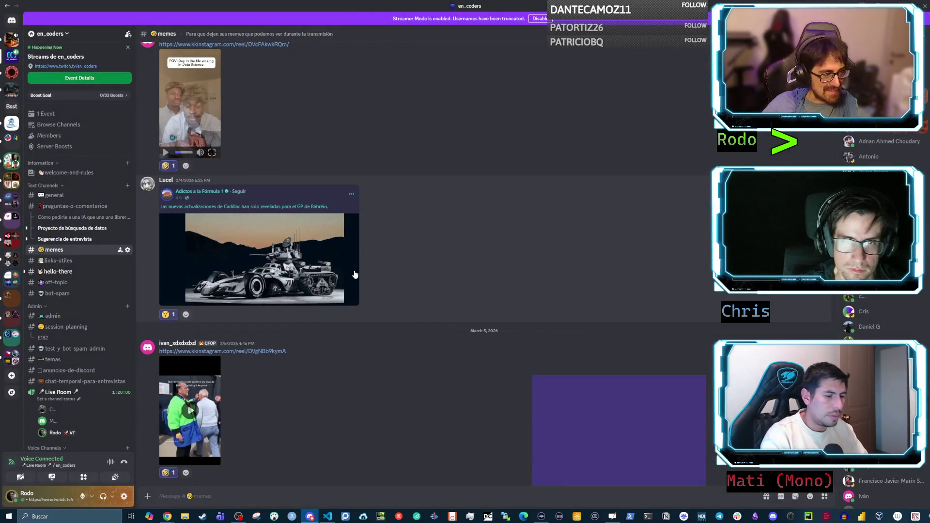
- Play and replay the March 5 Instagram clip, then scroll to the captcha and Two Pointer posts
scroll(357, 268, down, 4)
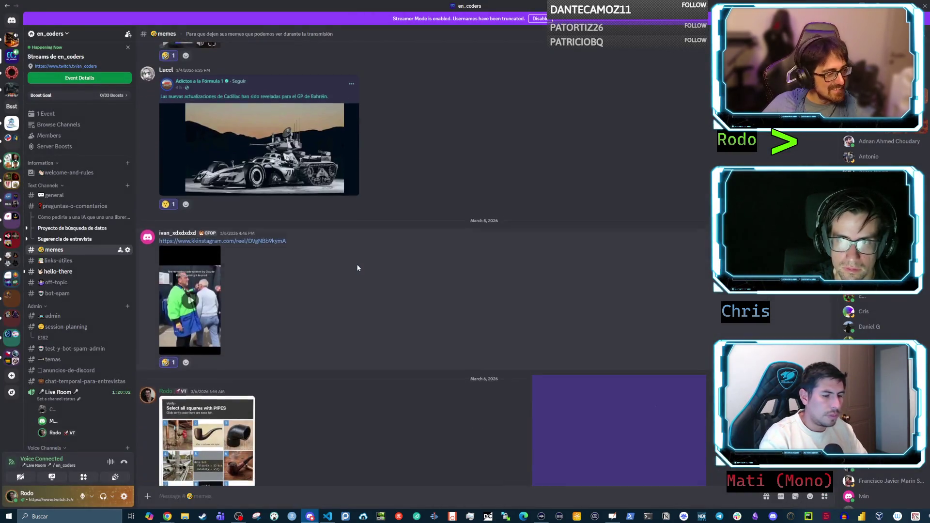
click(187, 228)
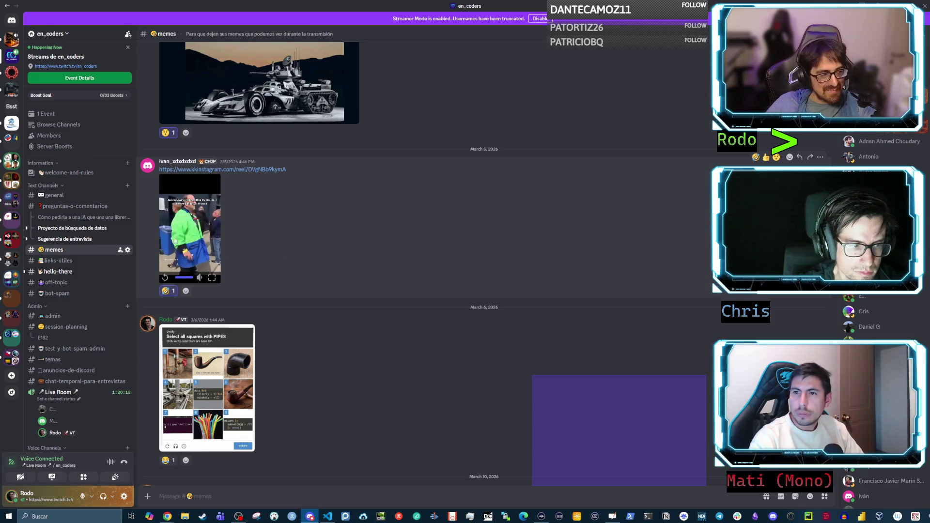
click(165, 279)
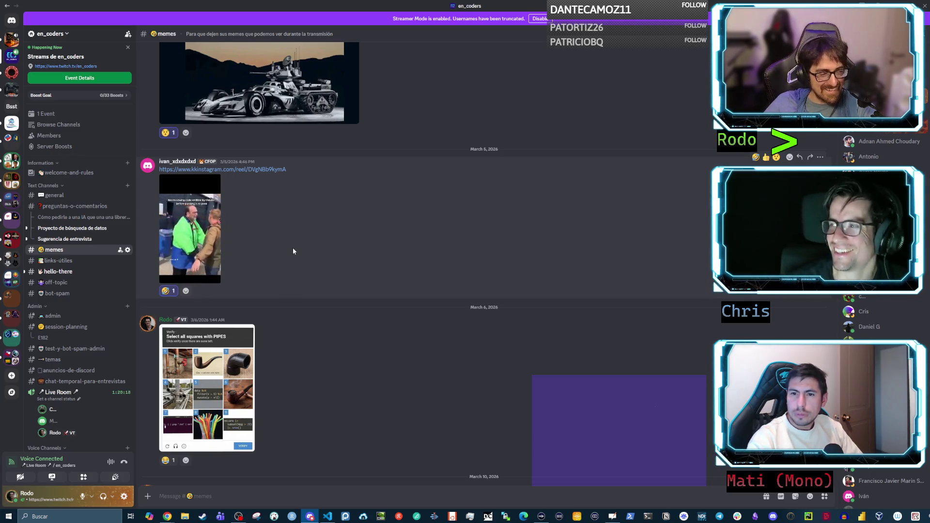
mouse_move(168, 282)
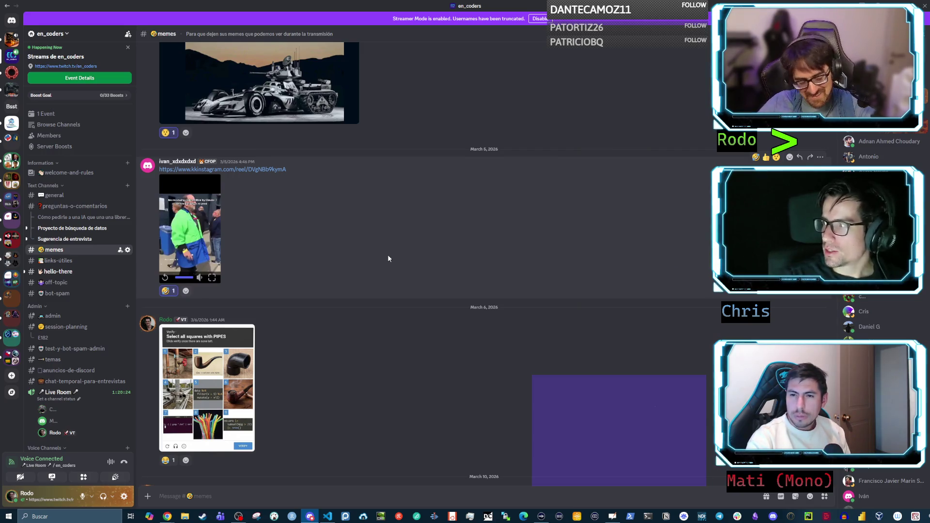
scroll(393, 248, down, 1)
scroll(398, 251, down, 3)
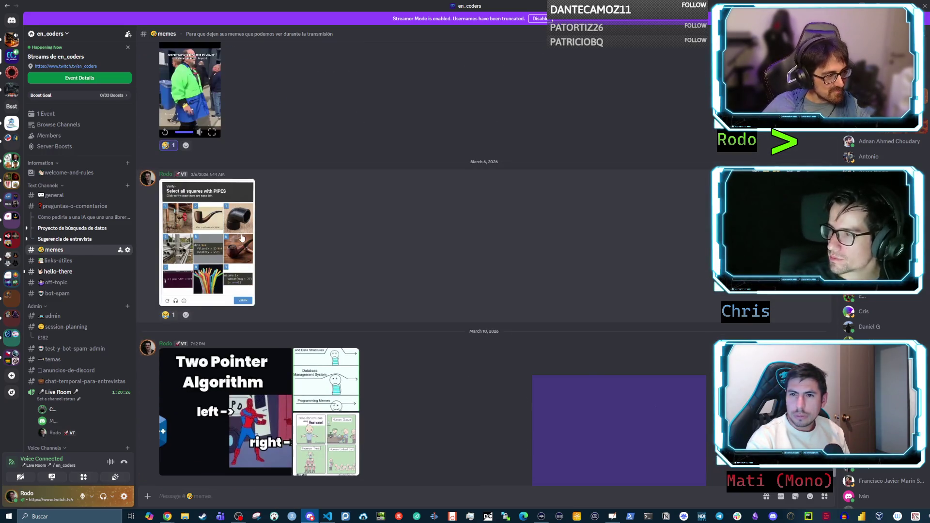
click(226, 237)
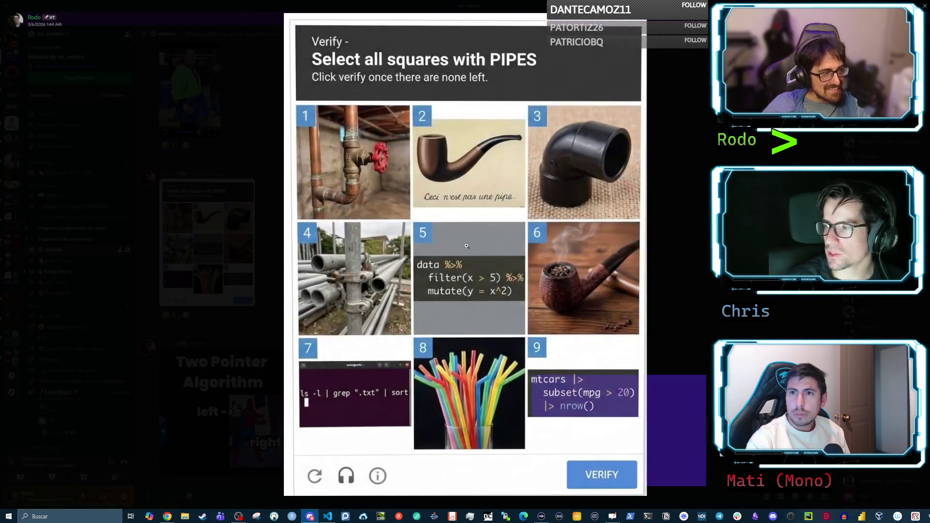
click(466, 242)
click(459, 244)
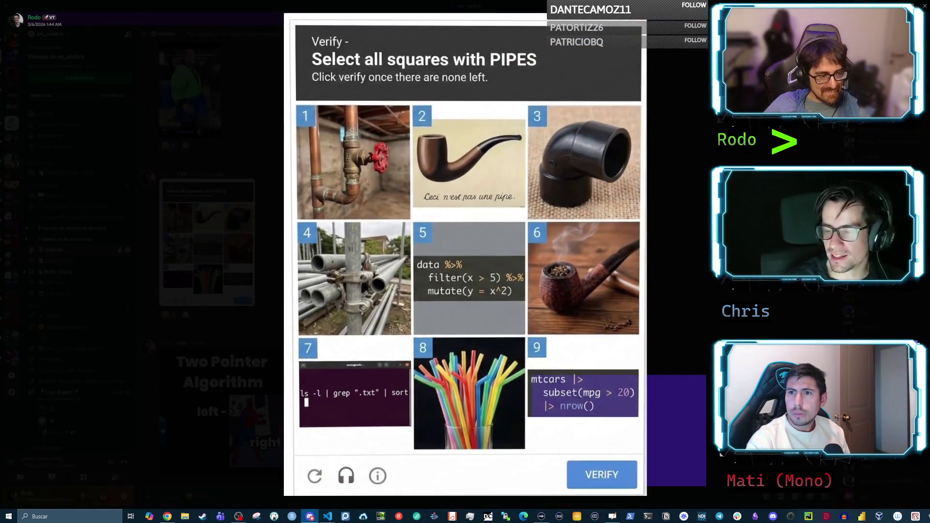
key(Escape)
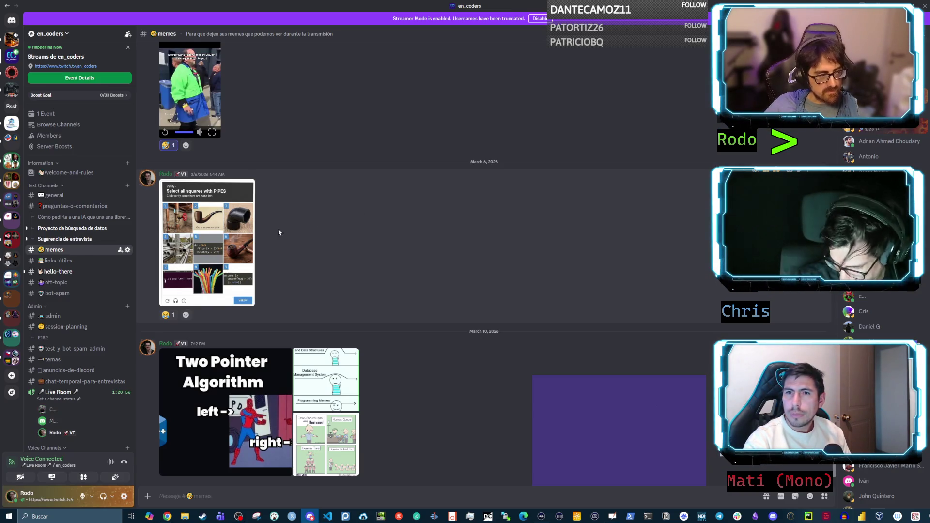
click(199, 236)
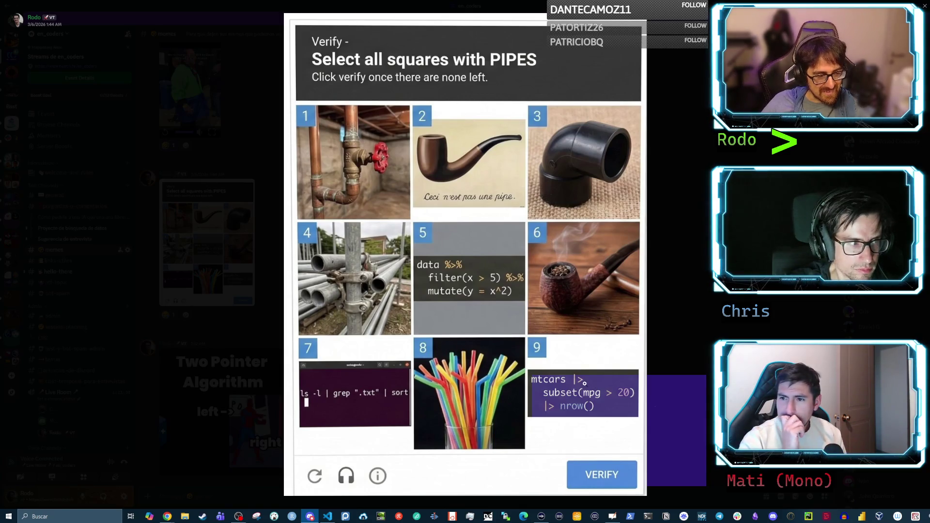
click(687, 362)
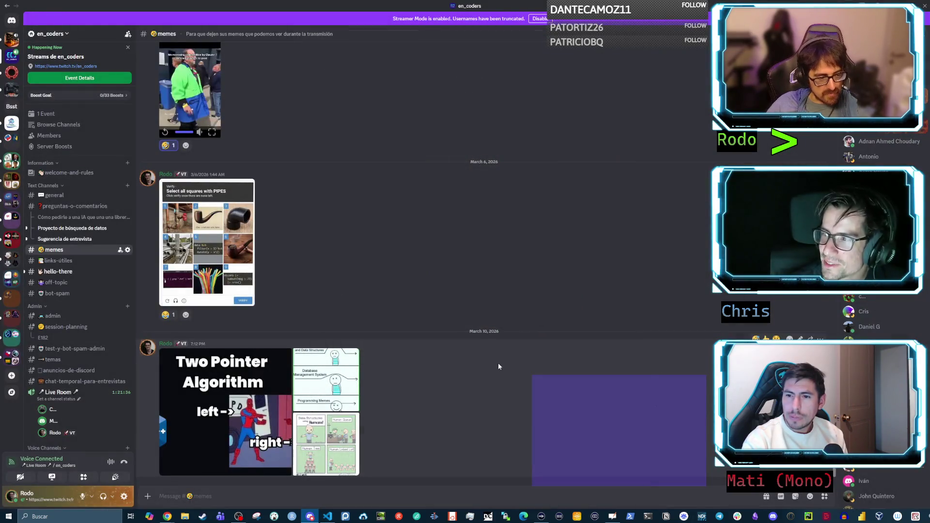
click(196, 243)
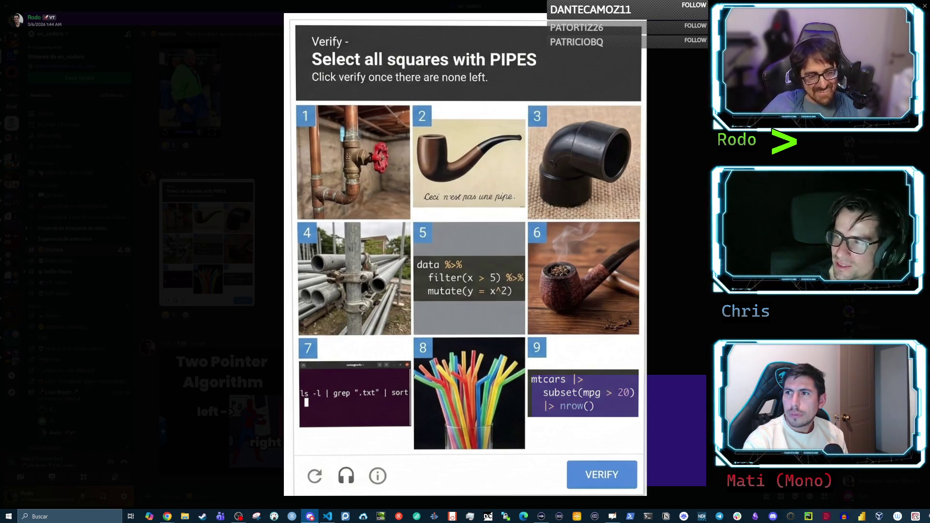
key(Escape)
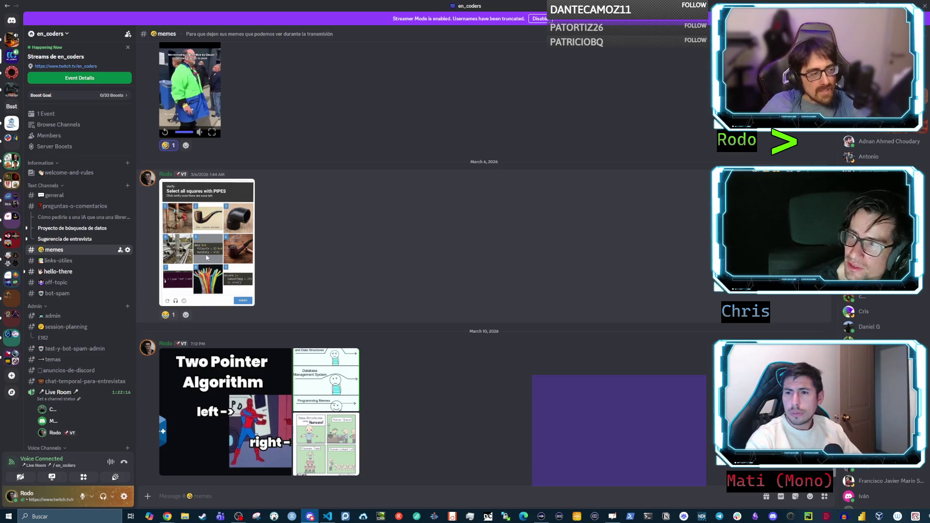
click(219, 281)
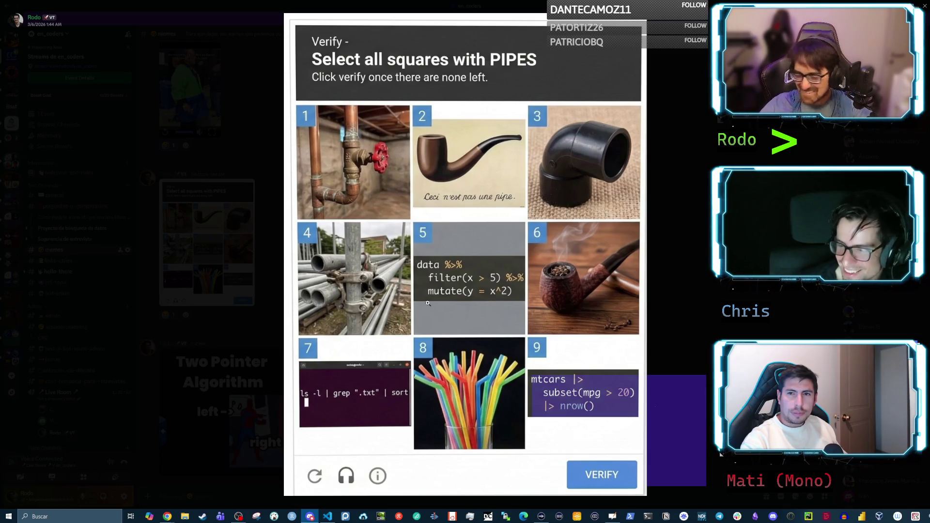
click(230, 283)
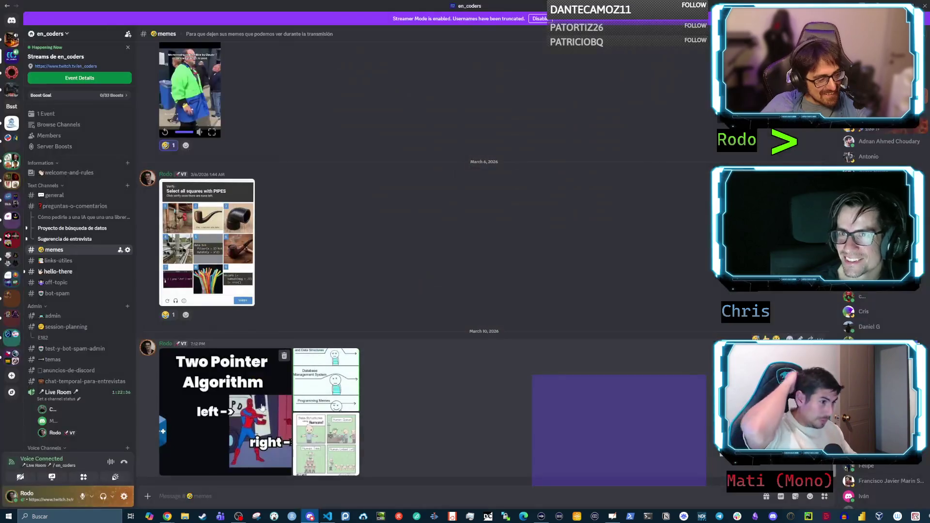
click(223, 383)
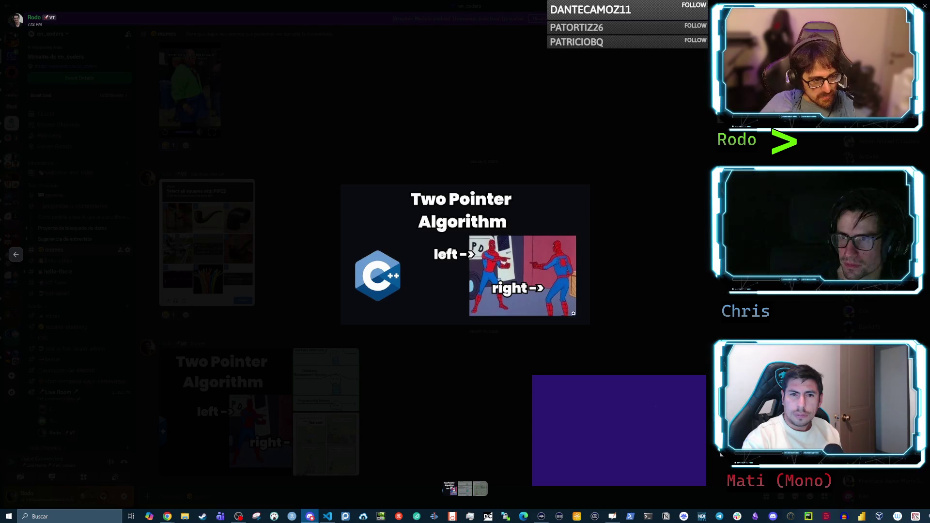
- Close the Two Pointer meme and enlarge the 'Data Structures using Humans!' comic
click(622, 306)
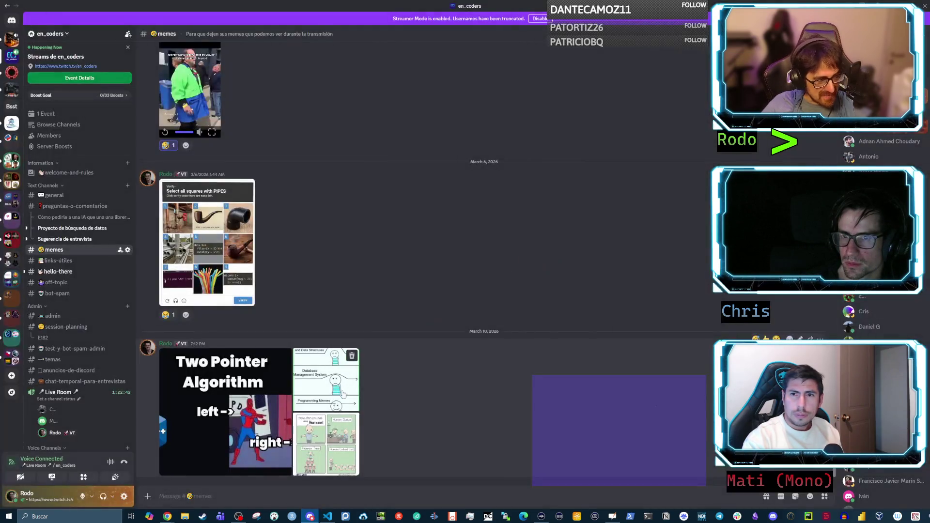
click(317, 435)
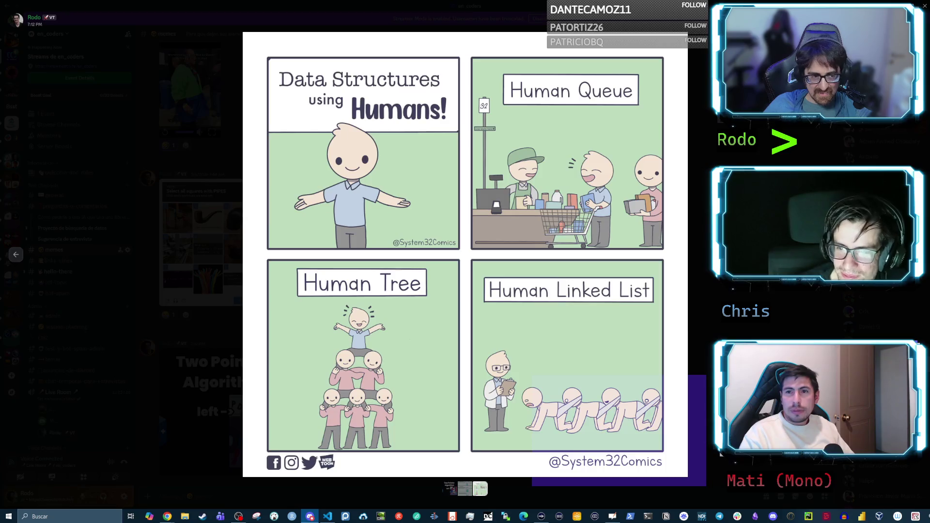
- Close the comic viewer and bring up the Two Sum II community solutions on LeetCode
key(Escape)
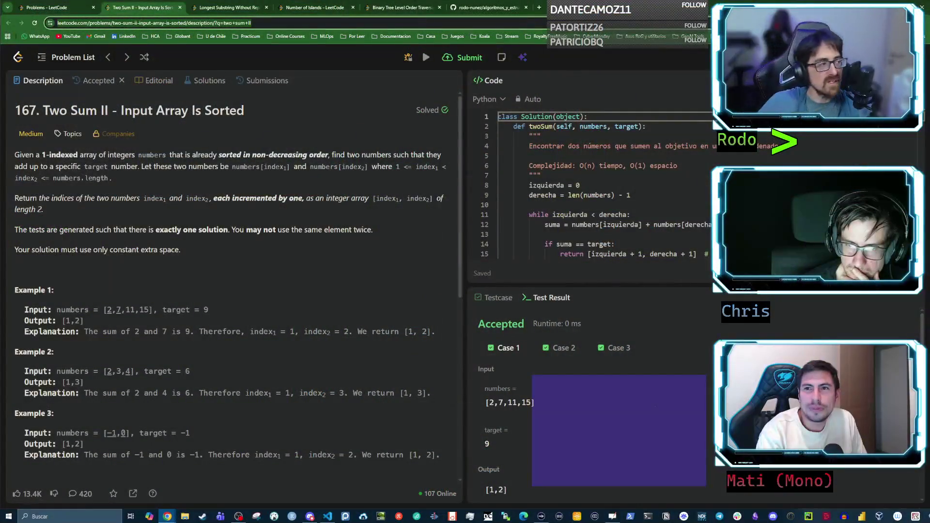
click(203, 85)
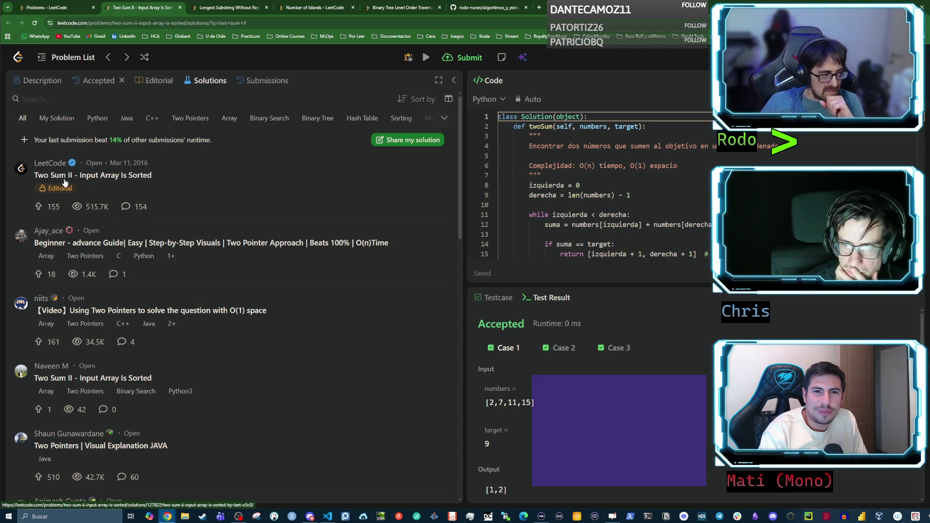
- Scroll the Two Sum II solutions list and open the Java post claiming 'Beats 100%'
scroll(111, 241, down, 6)
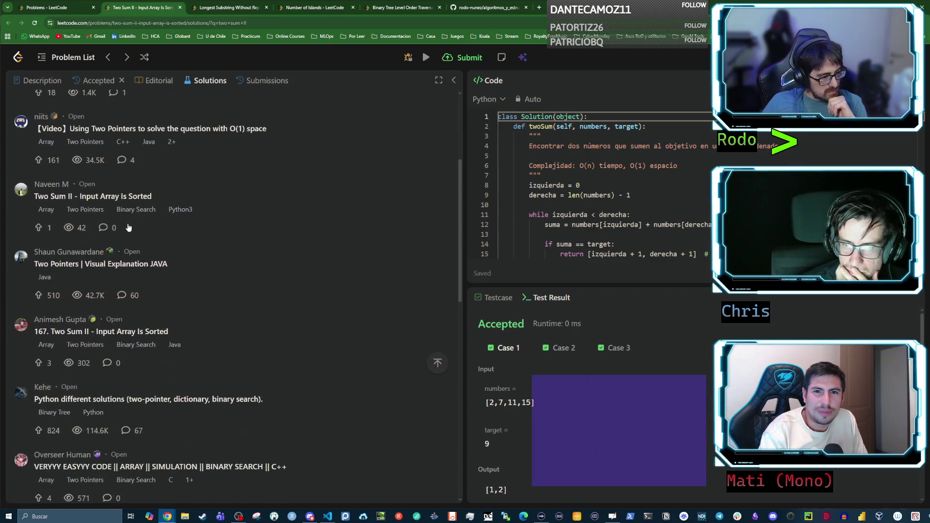
scroll(130, 226, down, 9)
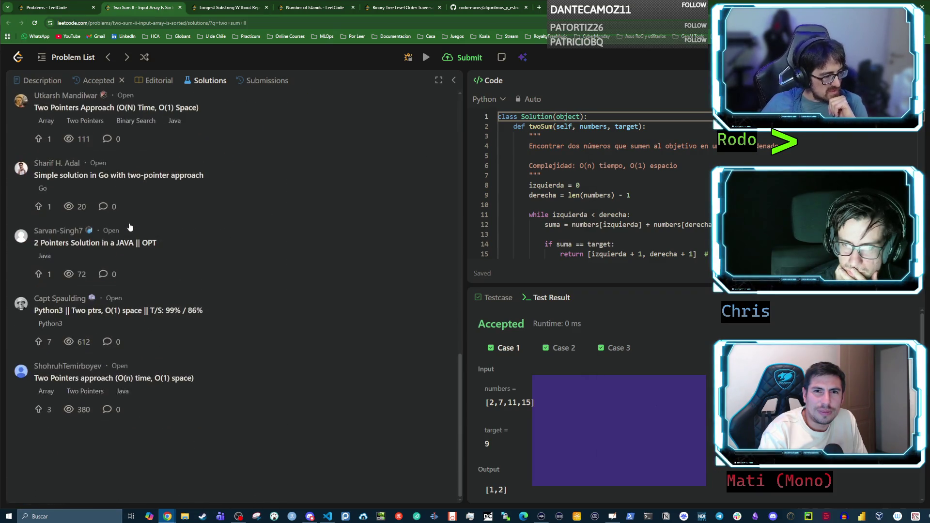
scroll(130, 231, down, 20)
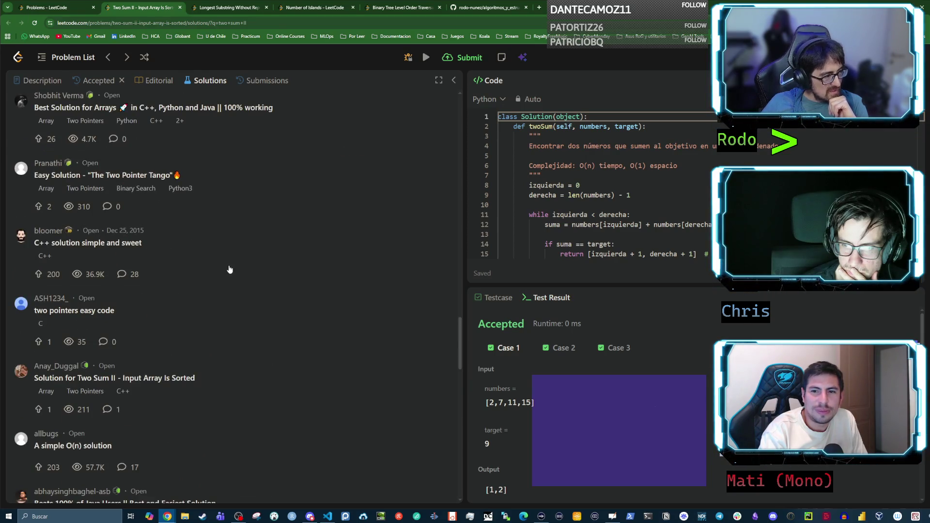
scroll(188, 268, down, 5)
click(115, 213)
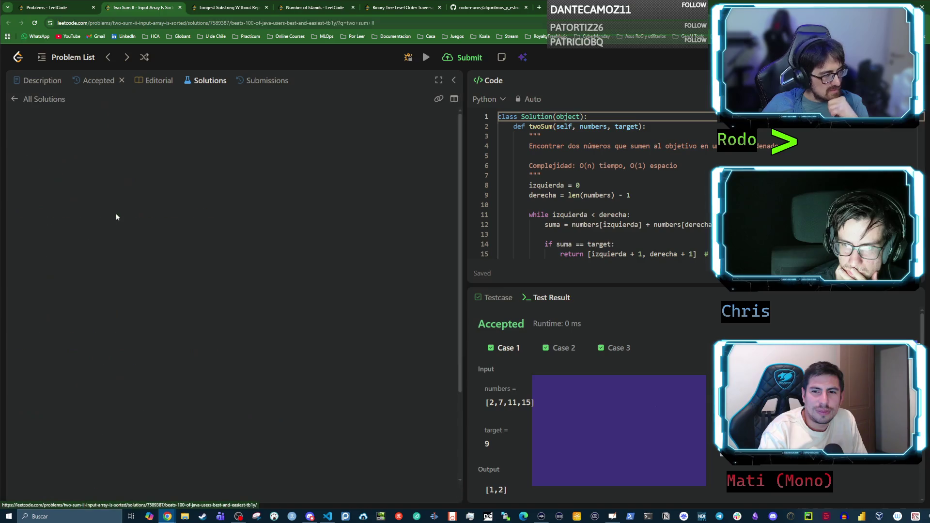
- Return from the Java post to the solutions list and open the official LeetCode editorial
scroll(175, 216, down, 6)
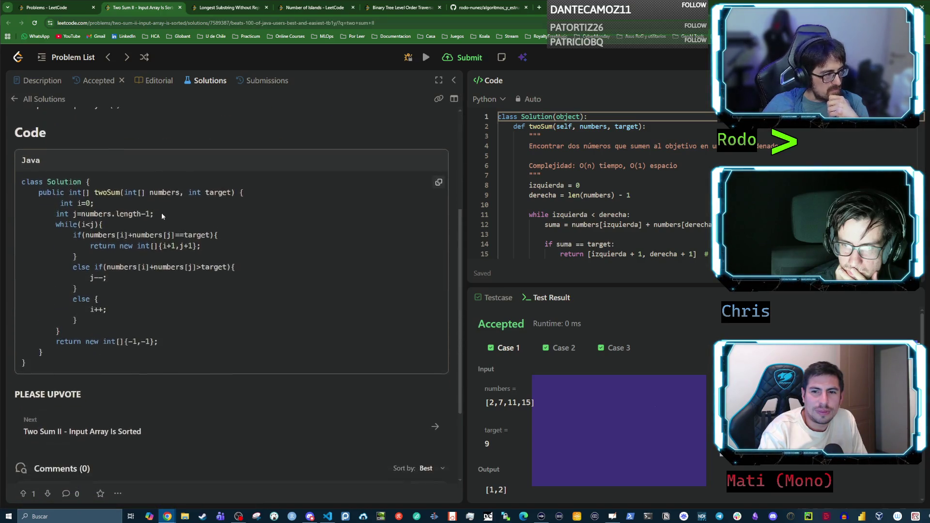
scroll(145, 184, up, 6)
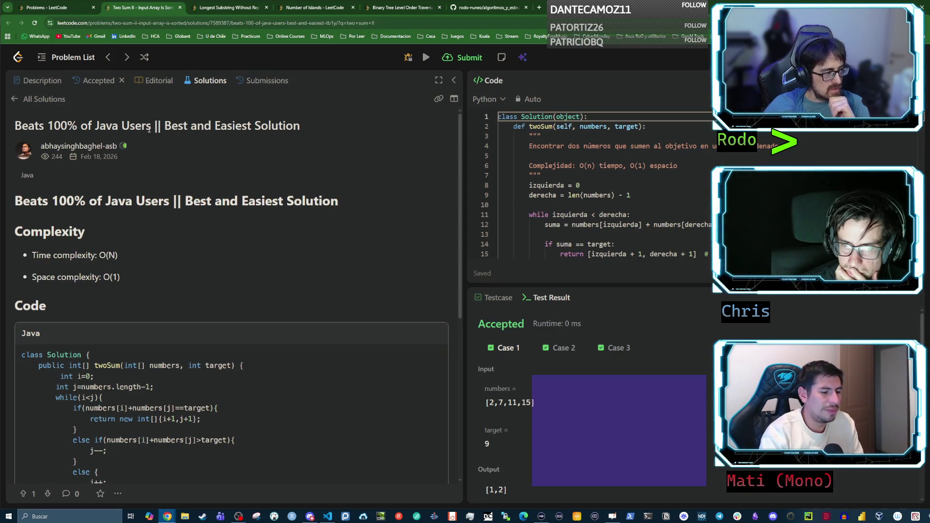
click(14, 100)
scroll(153, 208, down, 10)
scroll(153, 209, up, 10)
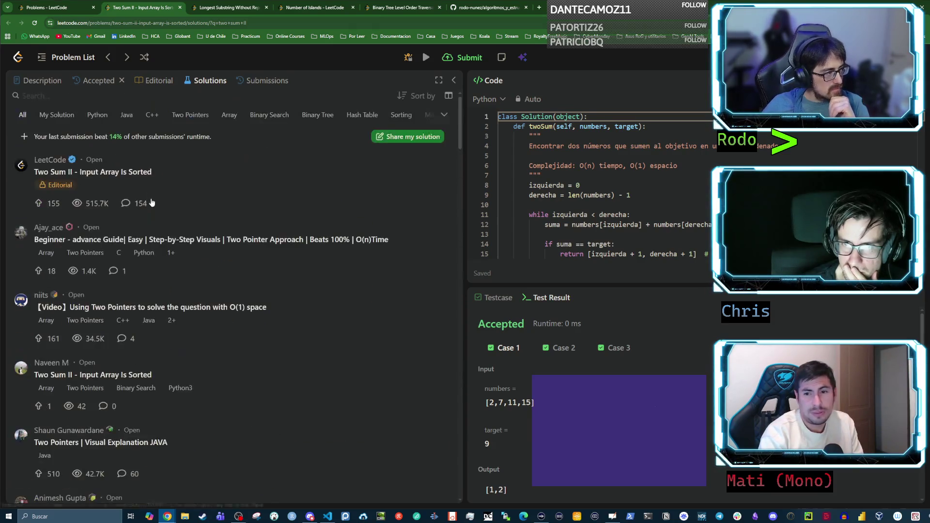
click(106, 178)
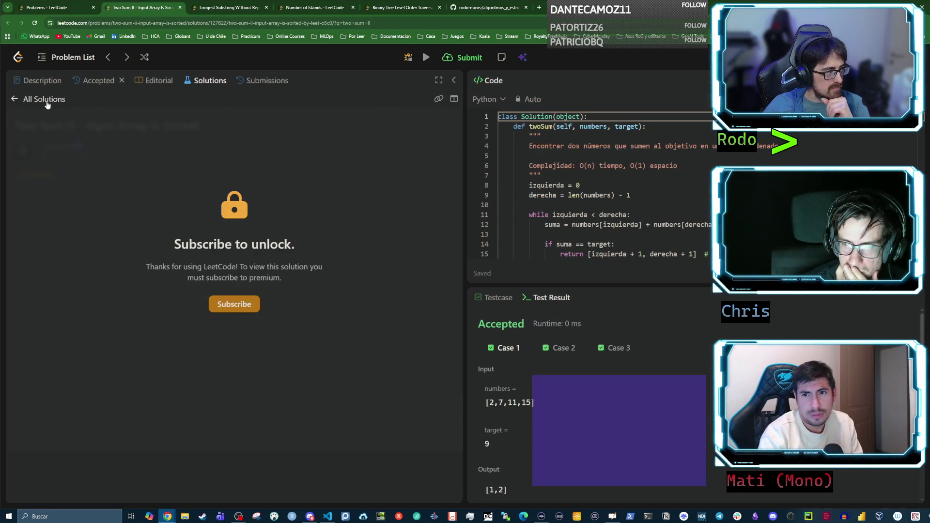
- Open the 'Beginner - advance Guide' solution and read down through its Step-by-Step Algorithm
click(47, 100)
click(116, 179)
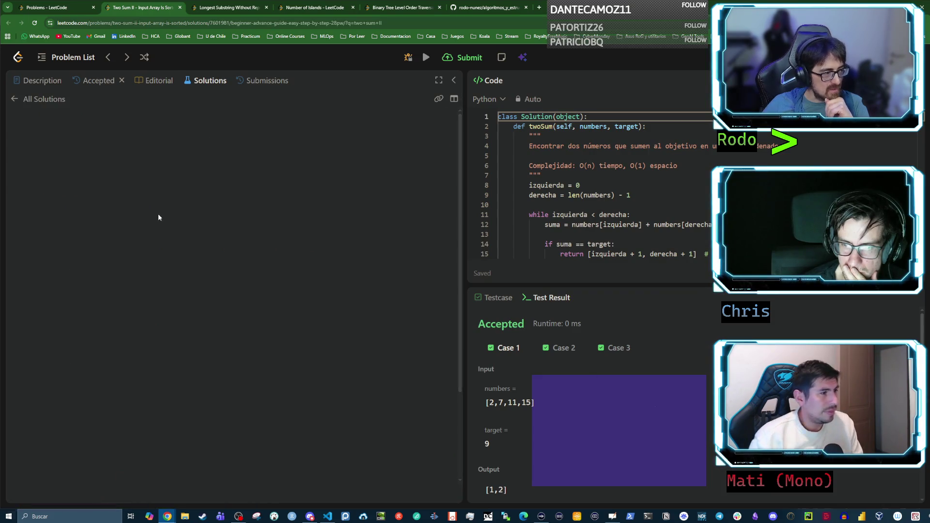
scroll(222, 208, down, 10)
scroll(221, 211, down, 5)
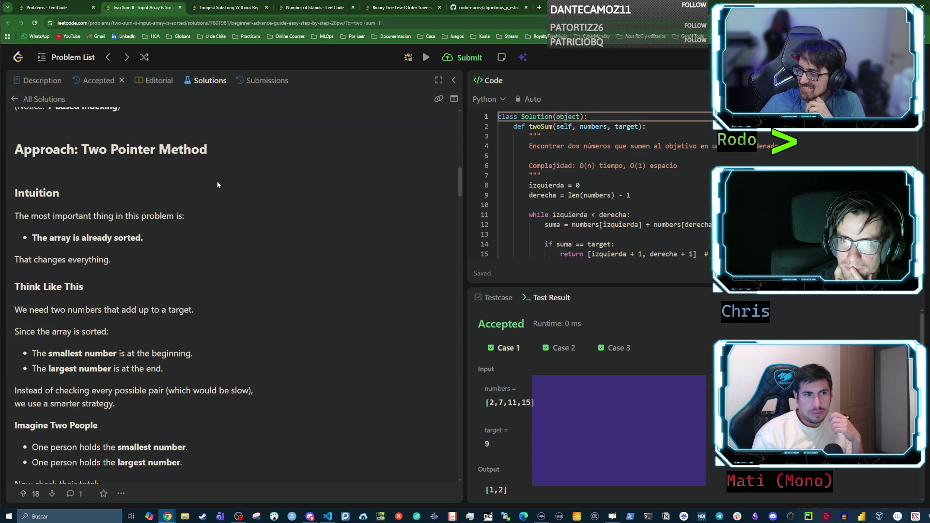
scroll(108, 230, down, 5)
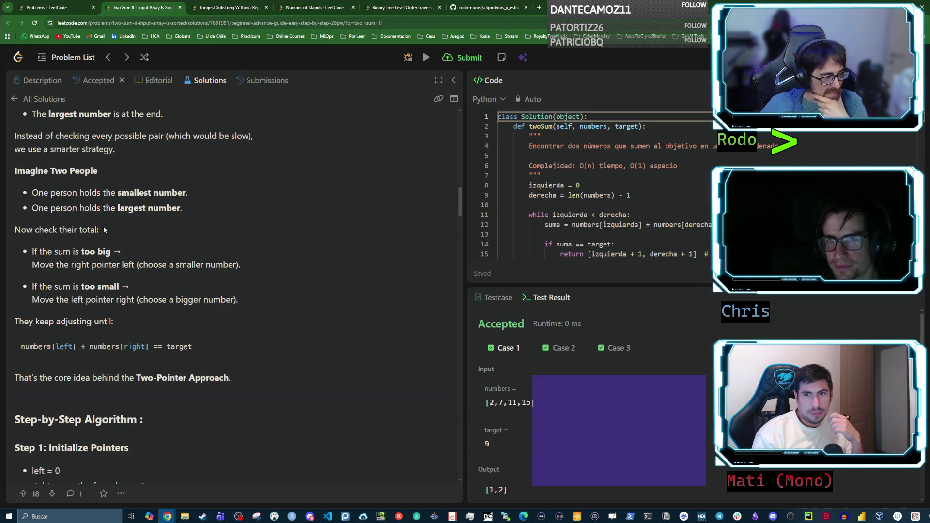
scroll(113, 227, up, 2)
scroll(115, 226, down, 4)
drag(30, 308, 112, 309)
scroll(111, 310, down, 6)
scroll(111, 310, down, 2)
scroll(111, 311, up, 1)
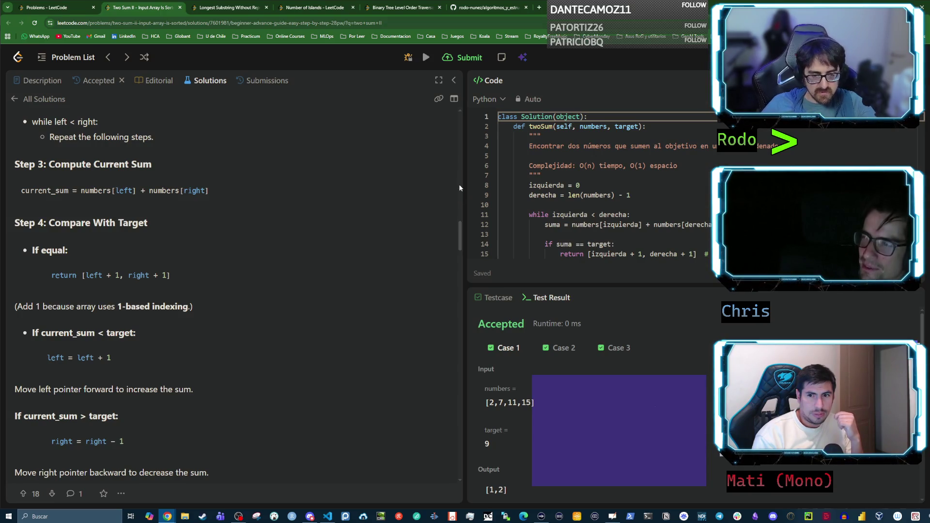
key(alt+Tab)
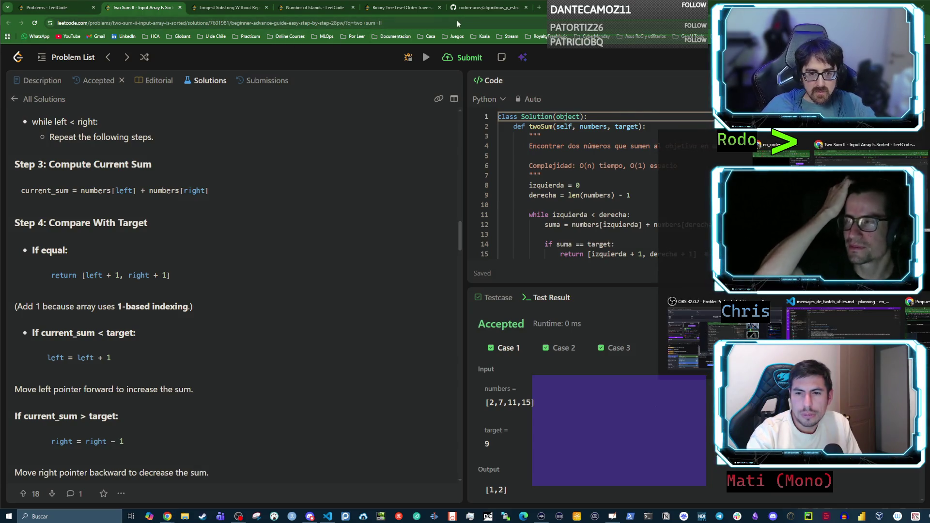
- Switch to the algorithms notes, scroll them and clear the text highlight
key(alt+Tab)
scroll(338, 213, down, 3)
drag(352, 224, 427, 227)
scroll(427, 226, down, 1)
click(328, 226)
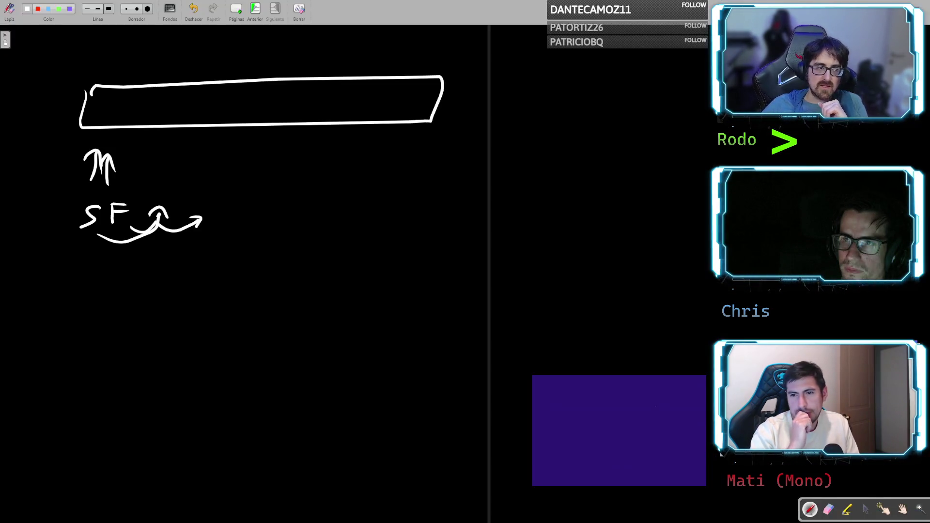
- On a fresh whiteboard page, draw the letter array box with cell dividers and length n
click(242, 12)
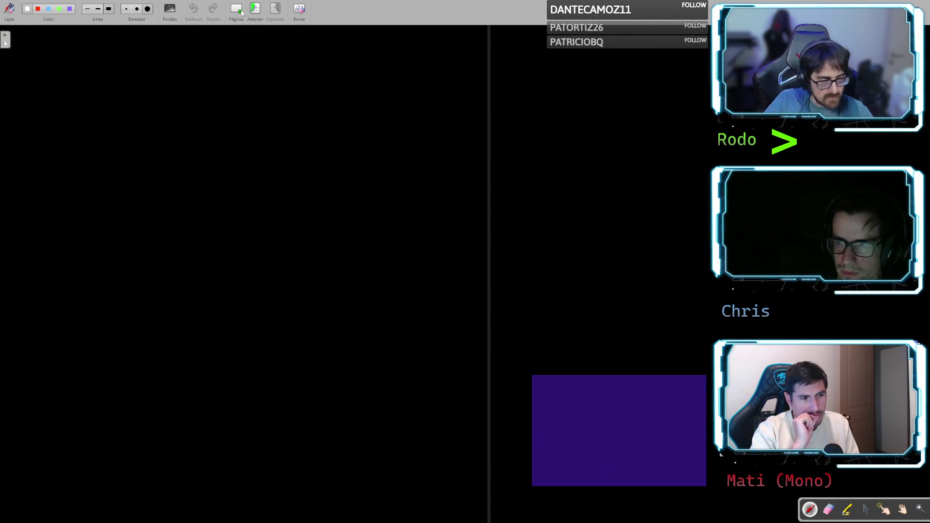
mouse_move(46, 78)
mouse_down()
mouse_move(72, 116)
mouse_move(428, 128)
mouse_move(285, 66)
mouse_move(37, 63)
mouse_move(32, 88)
mouse_up()
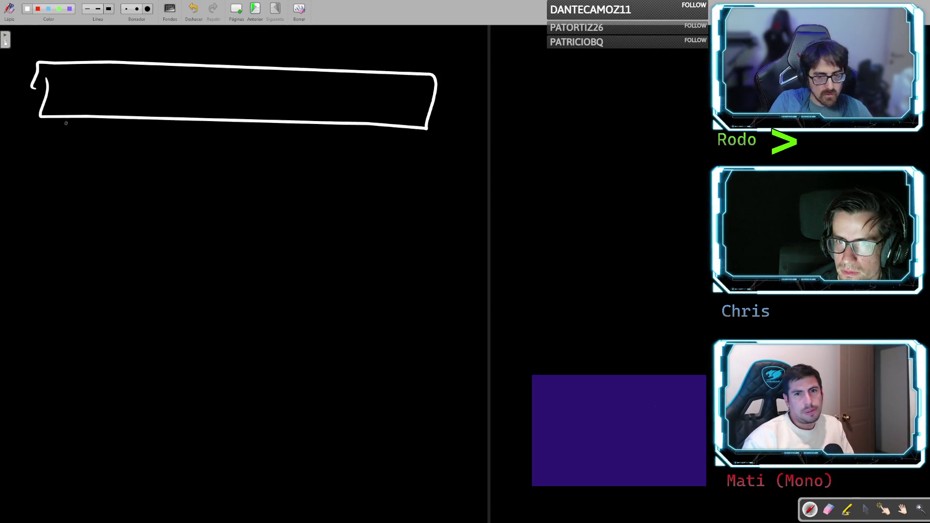
drag(91, 71, 84, 109)
drag(132, 78, 124, 115)
drag(211, 84, 200, 118)
drag(270, 97, 266, 129)
drag(334, 100, 321, 133)
drag(388, 99, 381, 130)
drag(405, 63, 425, 66)
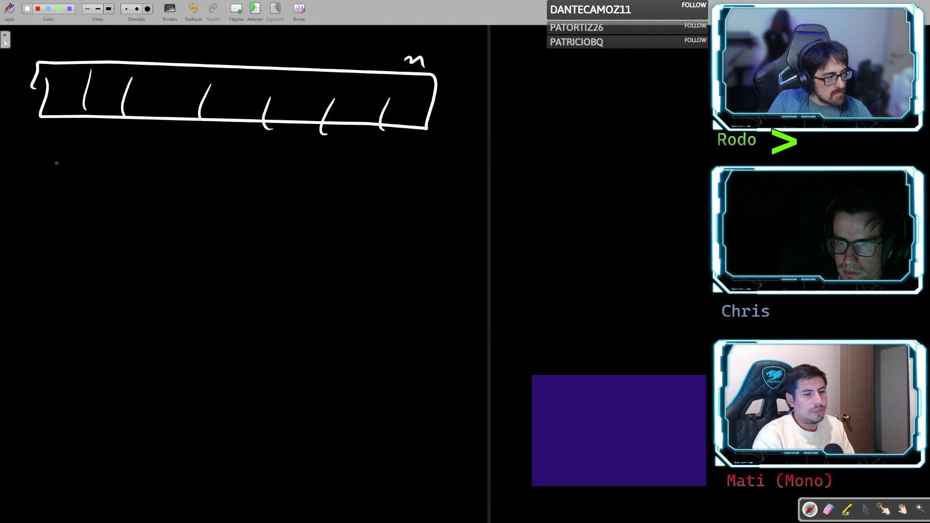
- Draw upward pointer arrows labelled l and r, plus arrows showing the pointers advancing
drag(48, 190, 55, 153)
drag(46, 166, 61, 168)
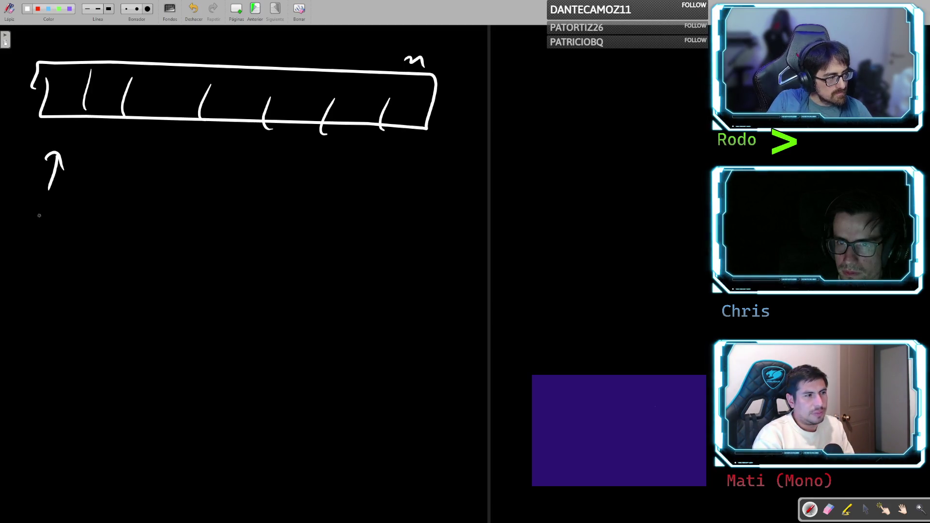
mouse_move(32, 226)
mouse_down()
mouse_move(45, 209)
mouse_move(50, 223)
mouse_up()
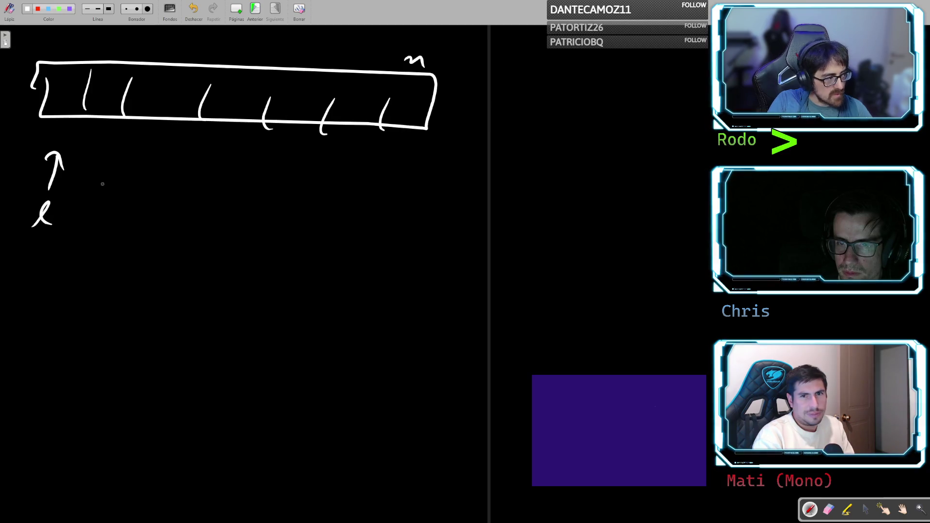
mouse_move(151, 186)
mouse_down()
mouse_move(151, 150)
mouse_move(160, 166)
mouse_up()
drag(138, 232, 153, 233)
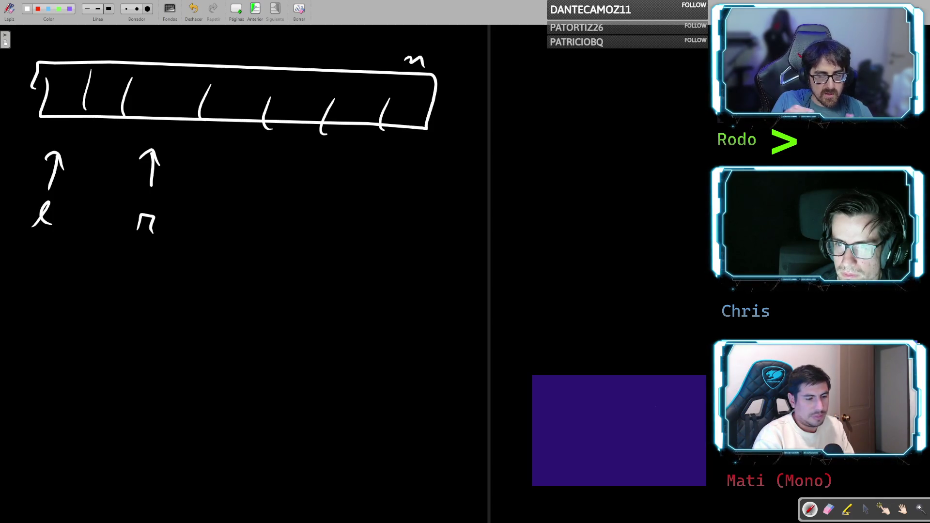
mouse_move(70, 155)
mouse_down()
mouse_move(98, 146)
mouse_move(103, 154)
mouse_move(198, 153)
mouse_up()
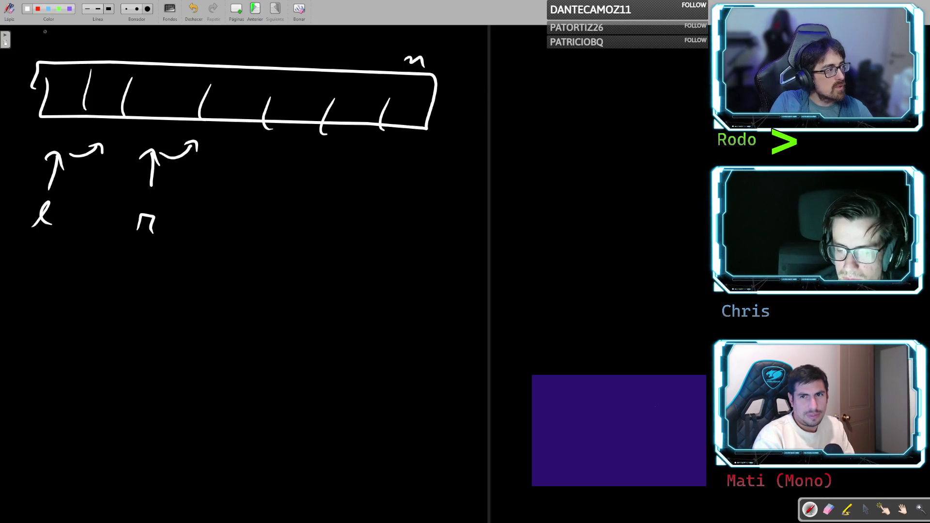
- Outline three shifting windows over the array in red, blue and green
click(38, 8)
mouse_move(34, 47)
mouse_down()
mouse_move(28, 123)
mouse_move(172, 135)
mouse_move(200, 106)
mouse_move(184, 51)
mouse_move(32, 47)
mouse_up()
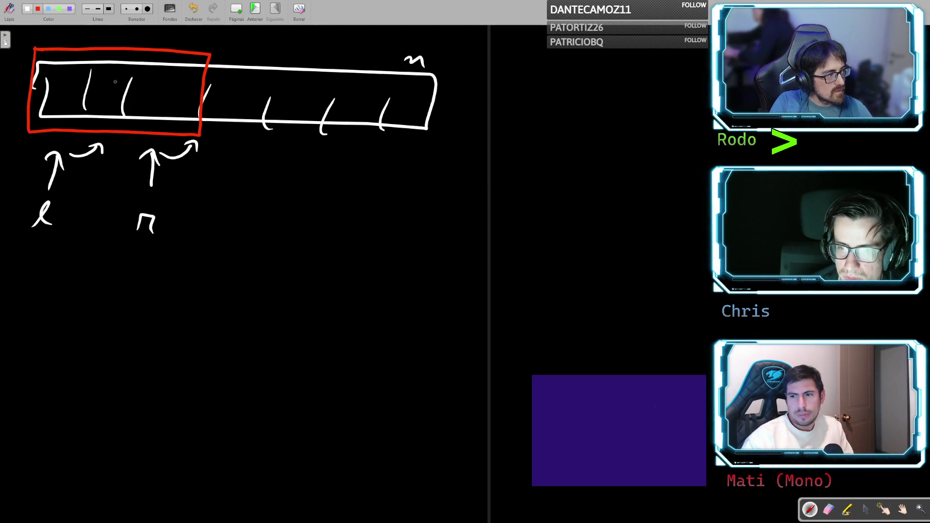
click(48, 9)
mouse_move(94, 45)
mouse_down()
mouse_move(87, 140)
mouse_move(231, 141)
mouse_move(271, 100)
mouse_move(285, 45)
mouse_move(160, 36)
mouse_move(94, 49)
mouse_up()
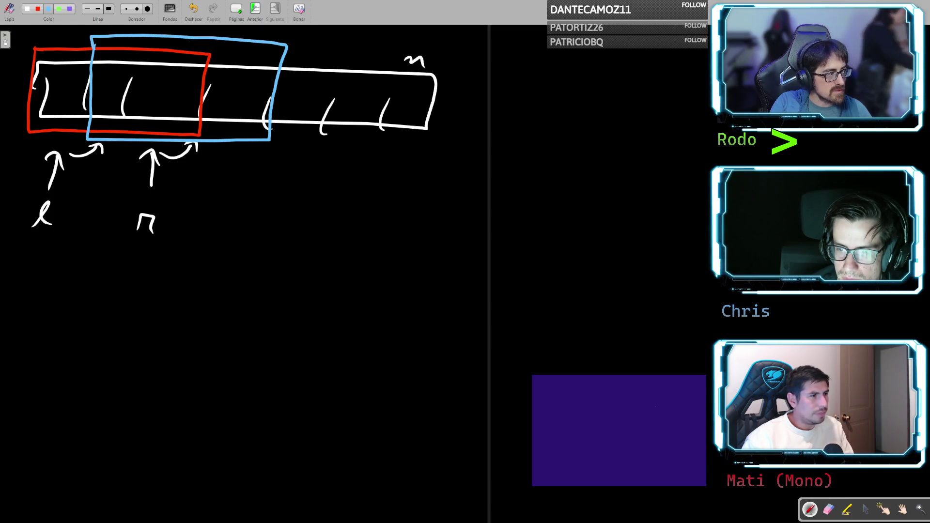
mouse_move(144, 36)
mouse_down()
mouse_move(120, 135)
mouse_move(339, 137)
mouse_move(353, 50)
mouse_move(145, 36)
mouse_up()
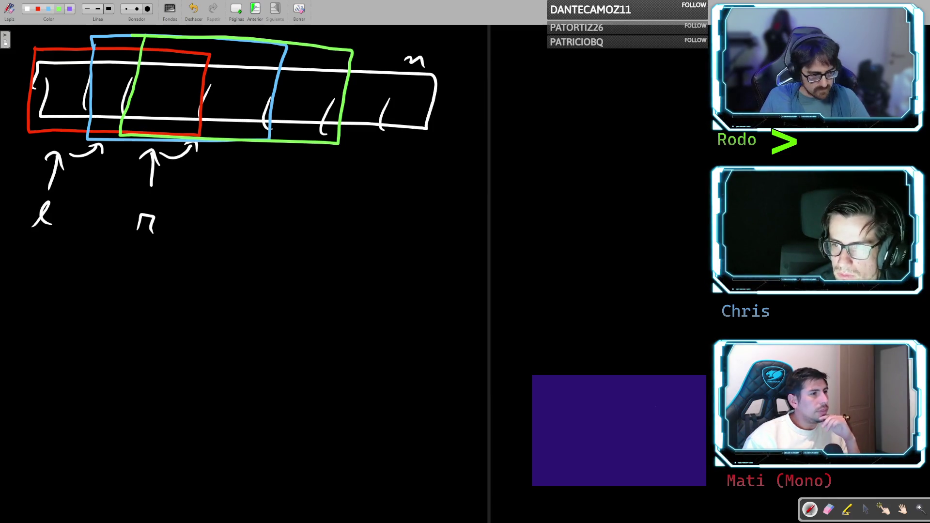
key(alt+Tab)
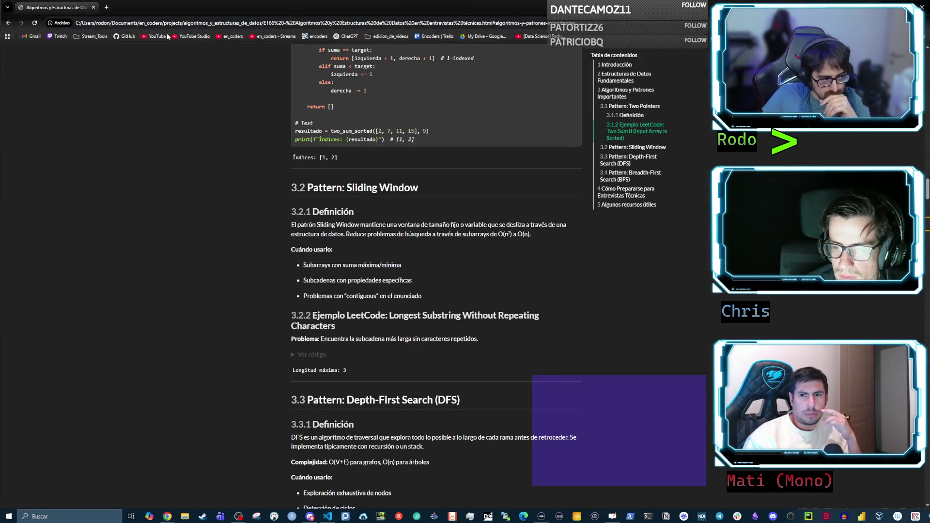
drag(302, 266, 384, 273)
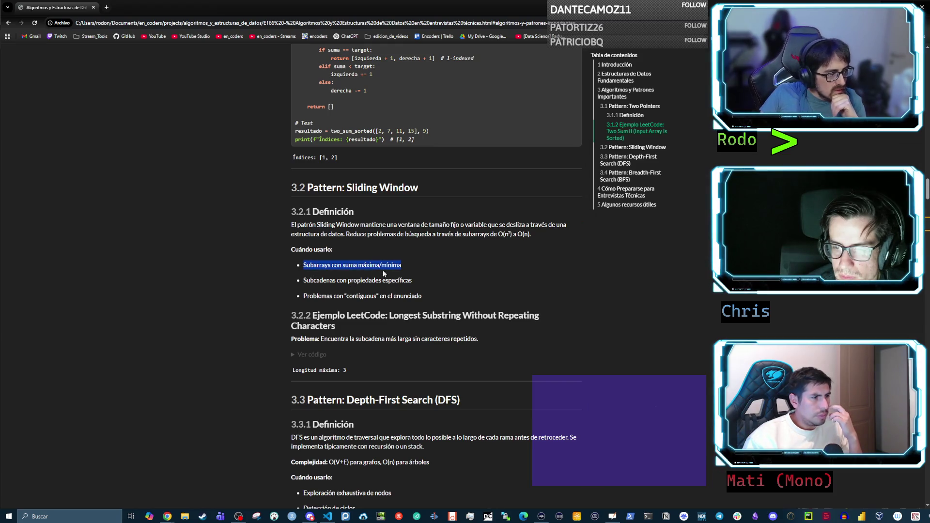
click(335, 272)
drag(305, 265, 384, 273)
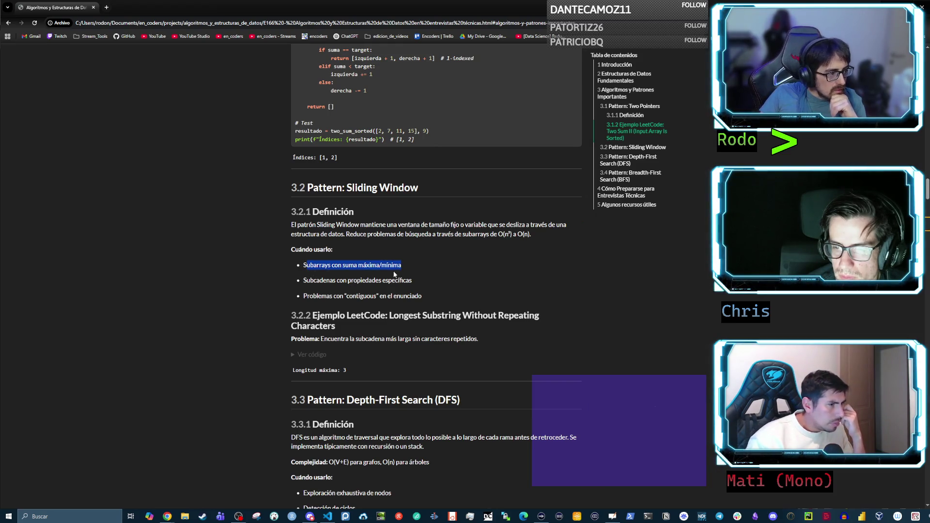
drag(303, 266, 399, 268)
click(385, 275)
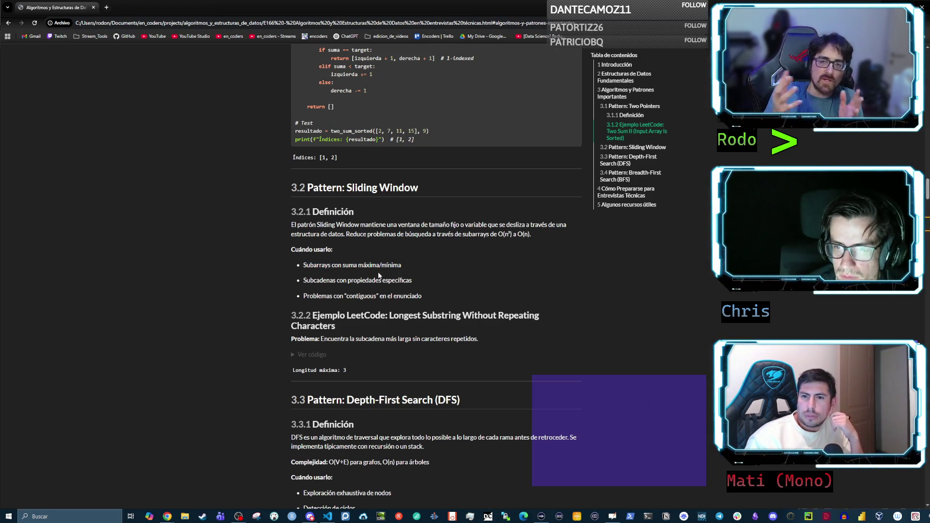
drag(302, 279, 414, 283)
click(331, 294)
drag(303, 297, 421, 297)
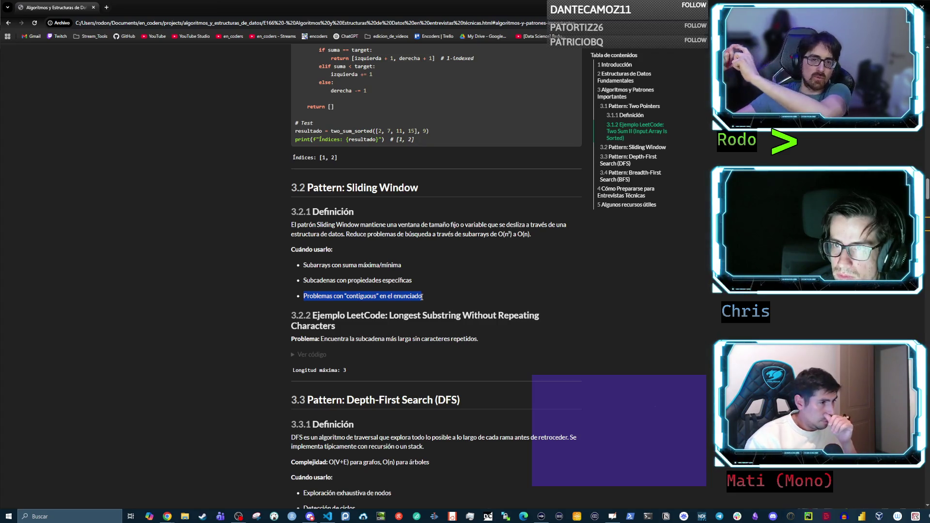
click(445, 315)
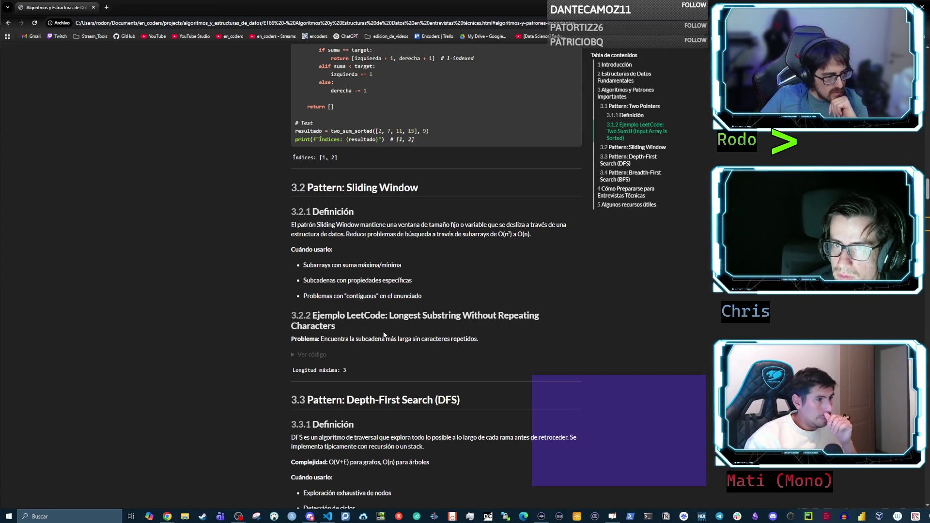
drag(389, 315, 452, 323)
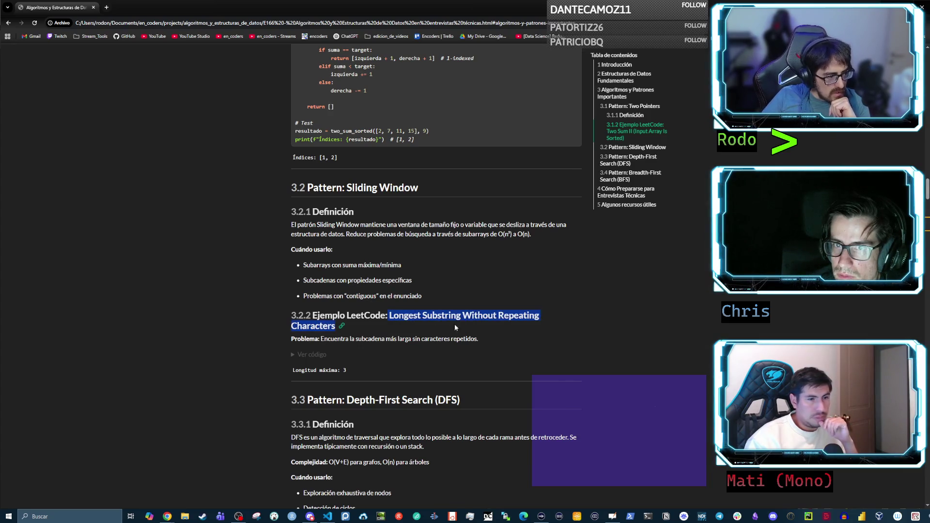
click(406, 325)
mouse_move(389, 315)
mouse_down()
mouse_move(498, 317)
mouse_move(322, 327)
mouse_move(338, 326)
mouse_up()
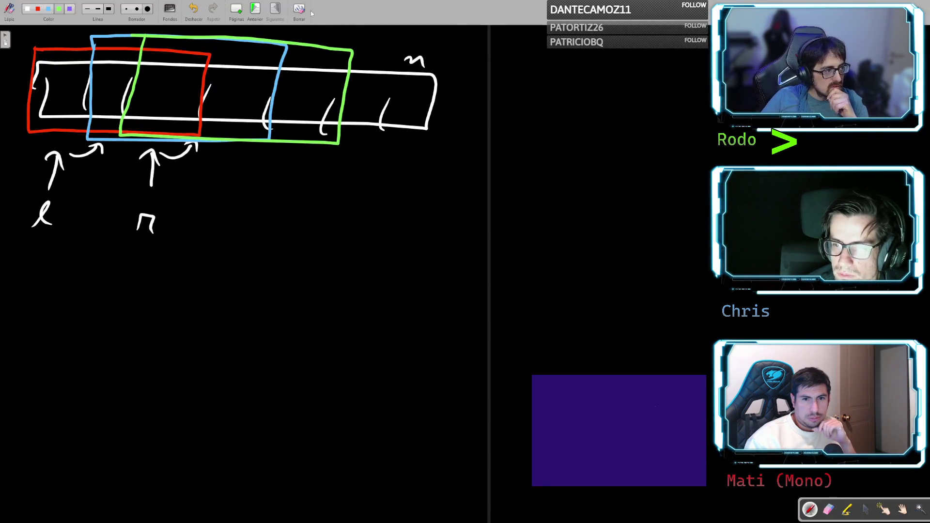
key(alt+Tab)
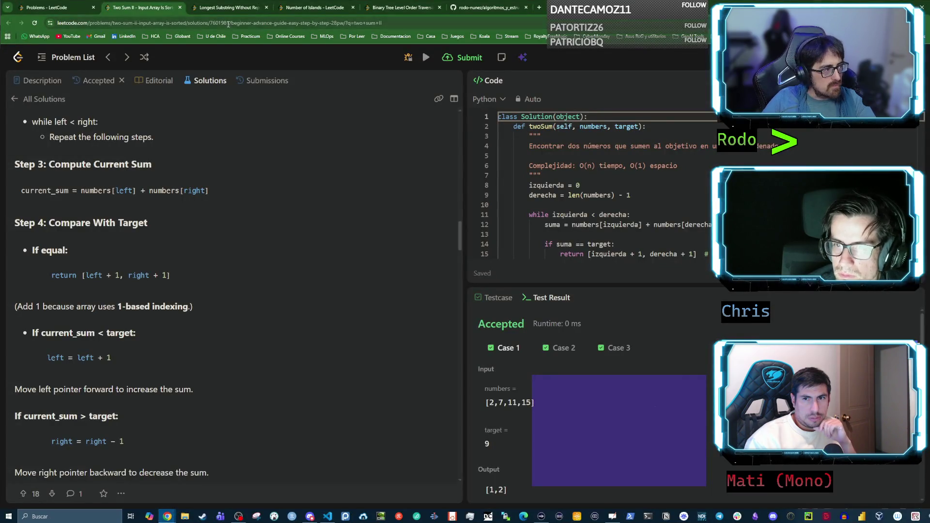
click(228, 8)
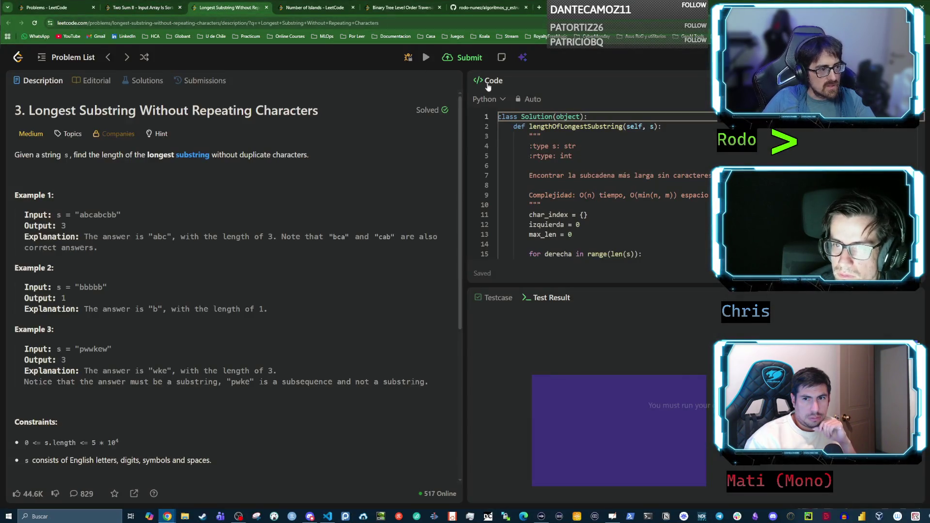
click(502, 99)
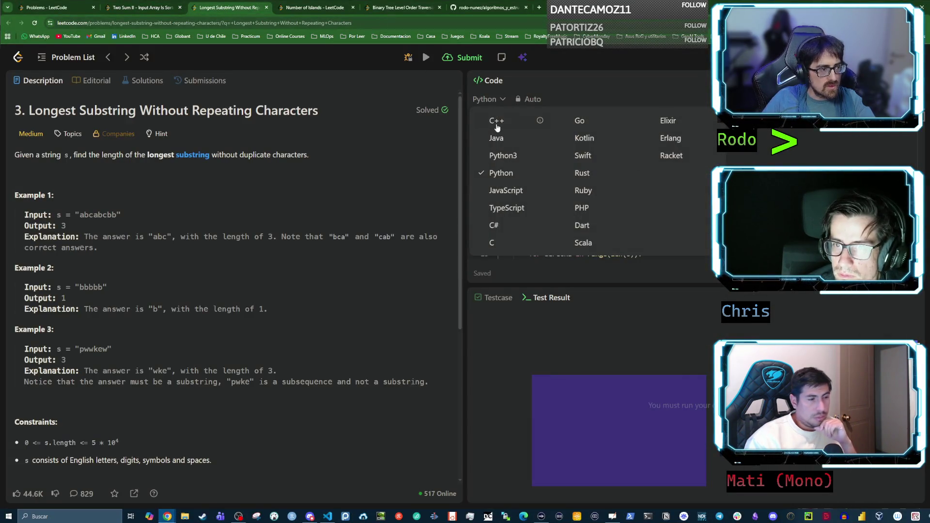
click(490, 118)
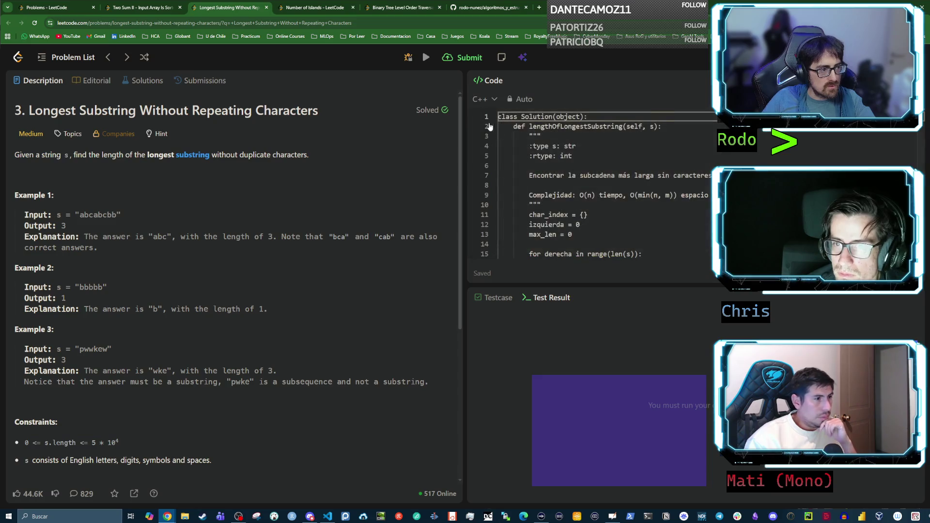
drag(32, 214, 125, 217)
click(92, 216)
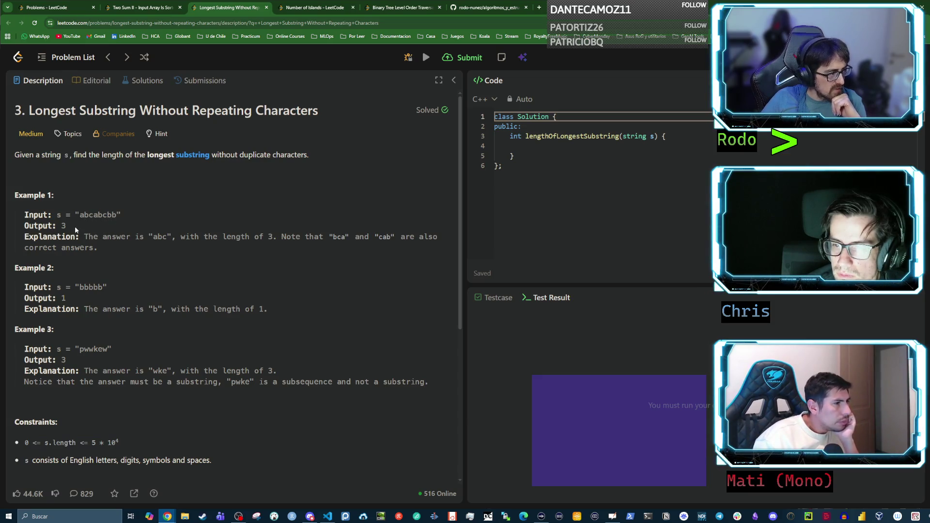
drag(80, 216, 92, 215)
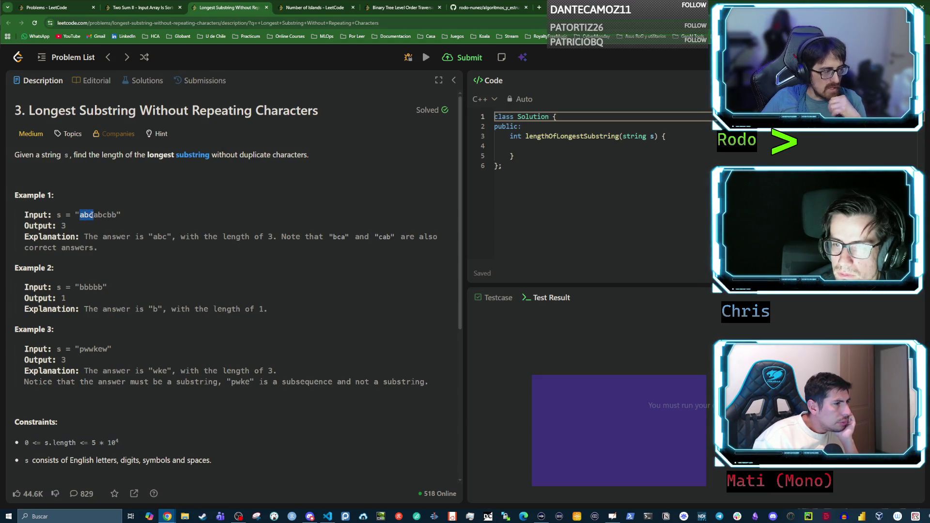
click(95, 215)
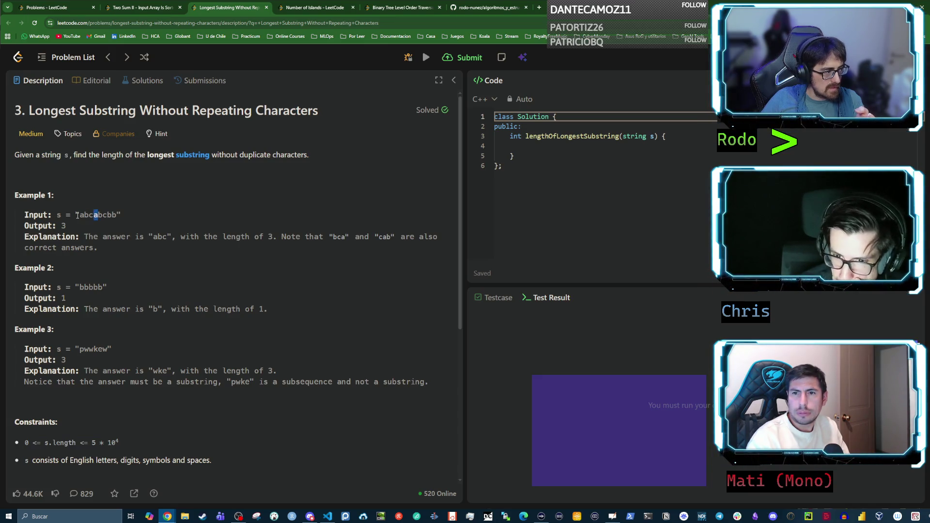
drag(85, 215, 97, 215)
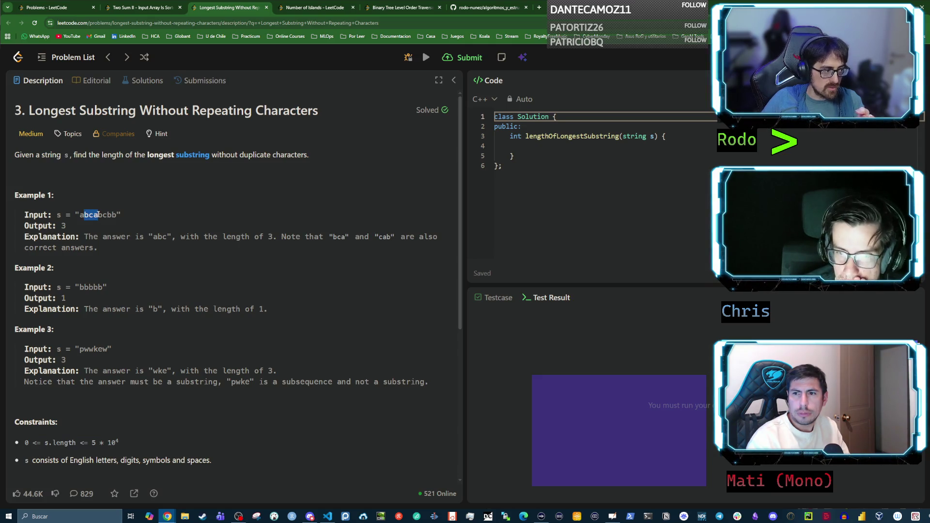
drag(89, 214, 103, 216)
click(95, 215)
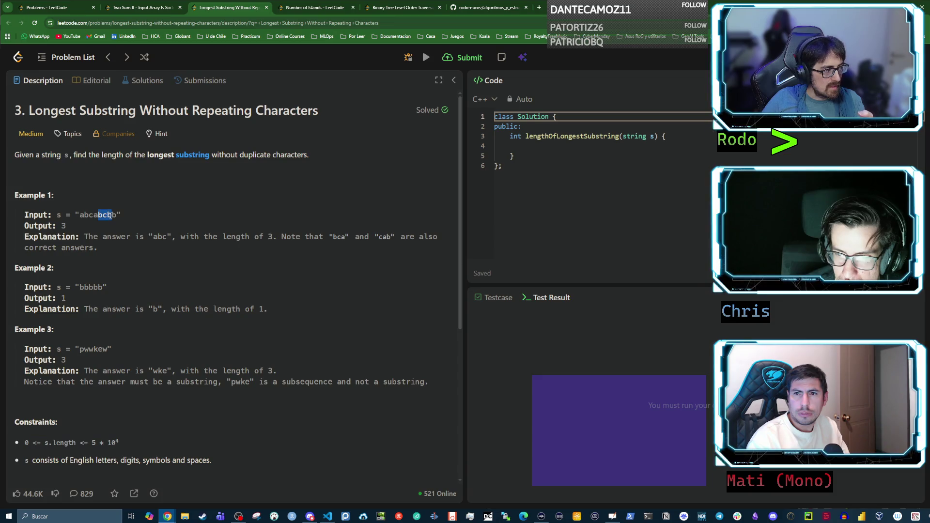
drag(98, 215, 111, 215)
click(113, 215)
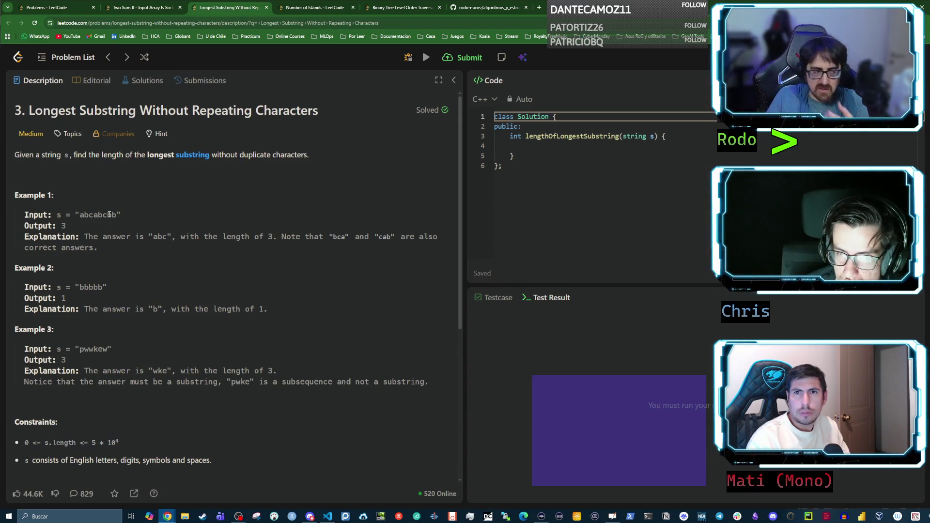
double_click(82, 285)
click(81, 287)
double_click(81, 286)
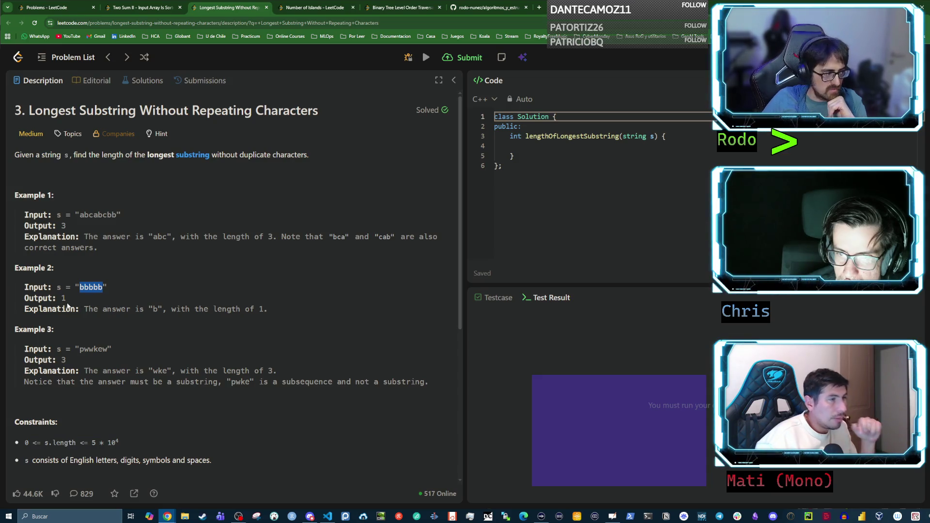
double_click(64, 298)
click(87, 289)
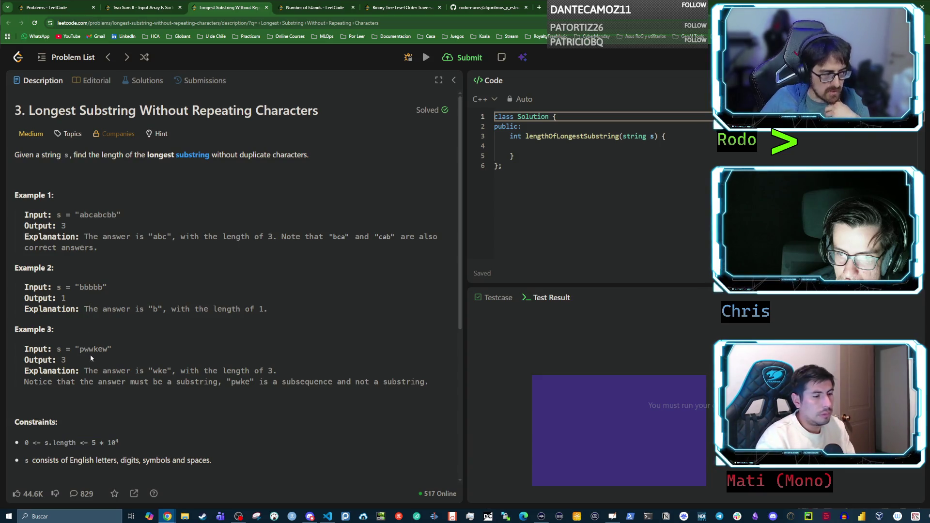
mouse_move(78, 348)
mouse_down()
mouse_move(109, 348)
mouse_move(94, 349)
mouse_up()
double_click(63, 360)
click(117, 355)
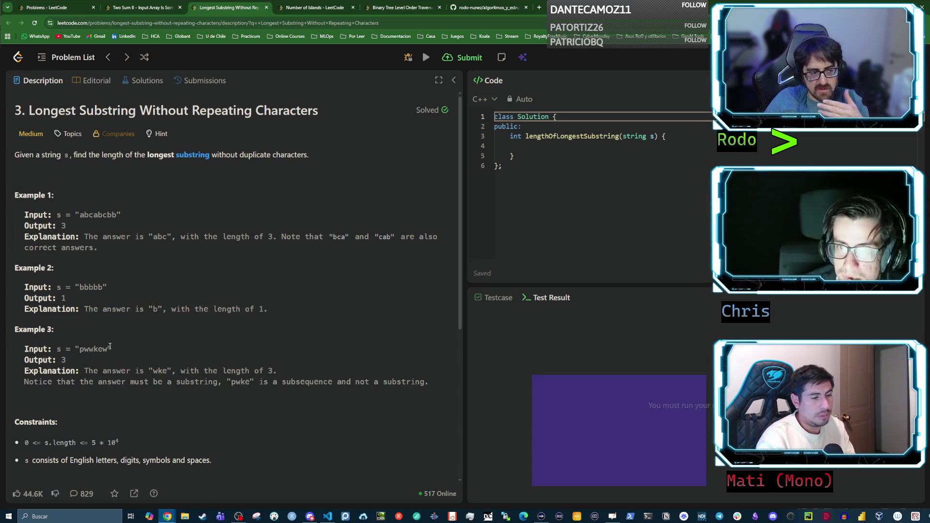
scroll(108, 348, down, 3)
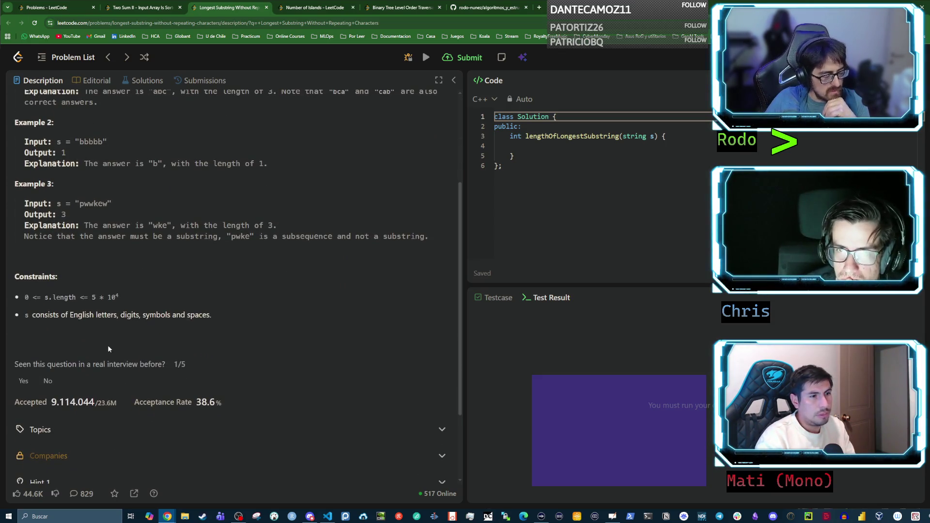
scroll(117, 336, up, 3)
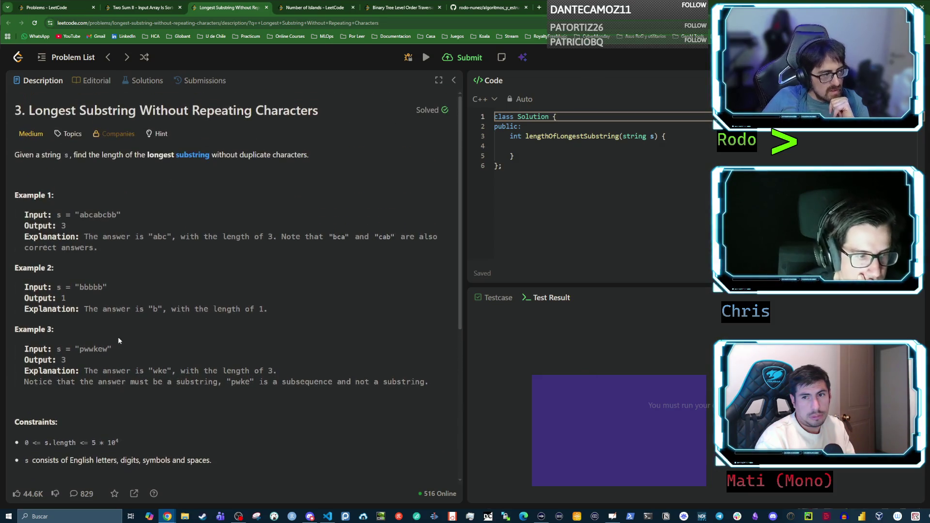
key(alt+Tab)
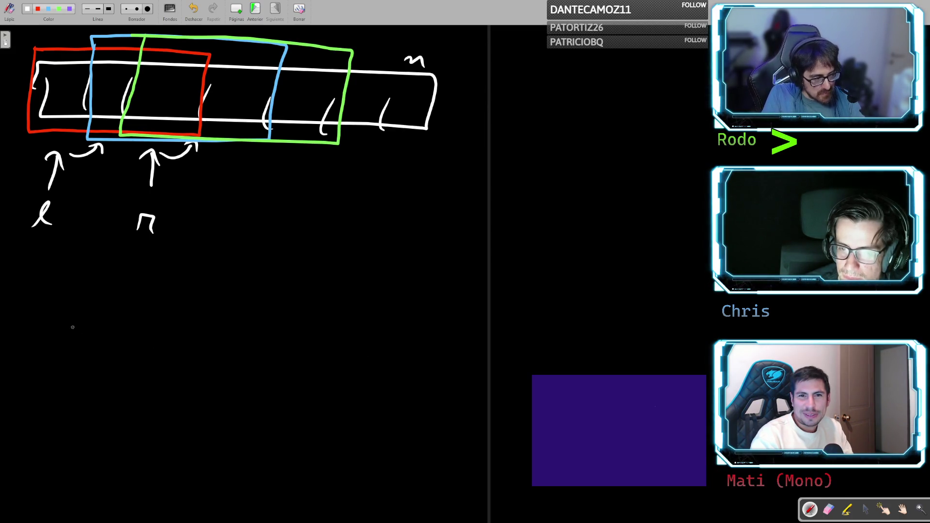
- Draw a second letter array below the first, divided into cells
mouse_move(69, 318)
mouse_down()
mouse_move(62, 342)
mouse_move(324, 358)
mouse_move(459, 317)
mouse_move(72, 316)
mouse_move(117, 350)
mouse_up()
drag(159, 317, 166, 352)
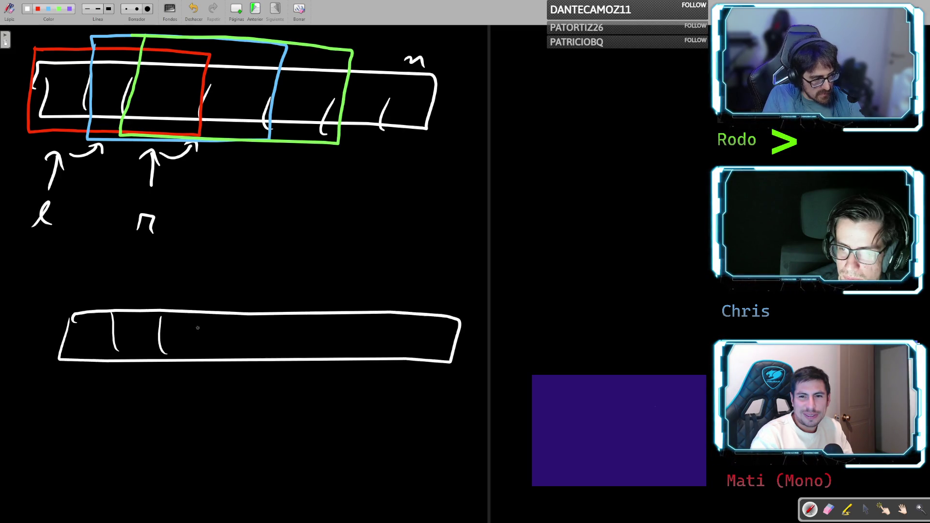
drag(216, 320, 224, 350)
drag(272, 323, 281, 350)
drag(347, 318, 346, 348)
drag(400, 318, 400, 348)
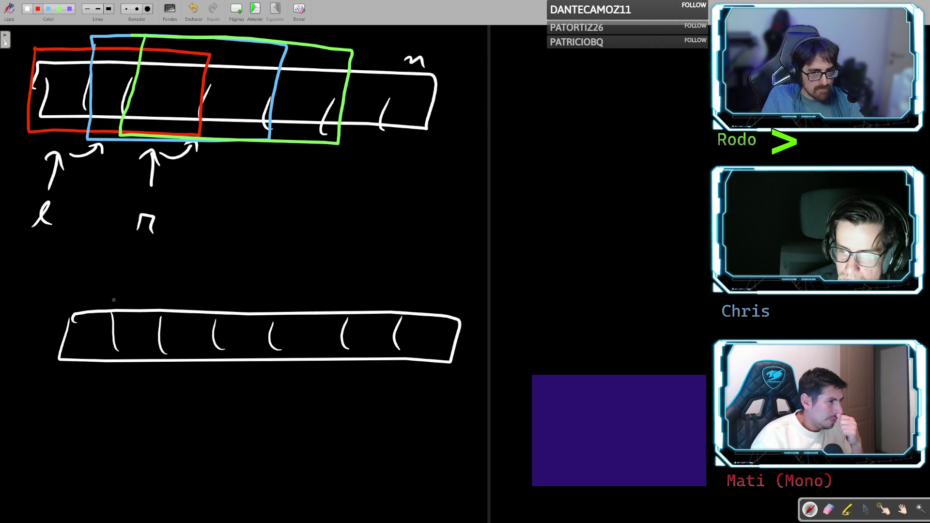
- Draw a red window box on the lower array with red l and r arrows and r-advancing arrows
mouse_move(114, 298)
mouse_down()
mouse_move(127, 373)
mouse_move(260, 373)
mouse_move(276, 360)
mouse_move(274, 315)
mouse_move(227, 291)
mouse_move(115, 288)
mouse_move(120, 303)
mouse_up()
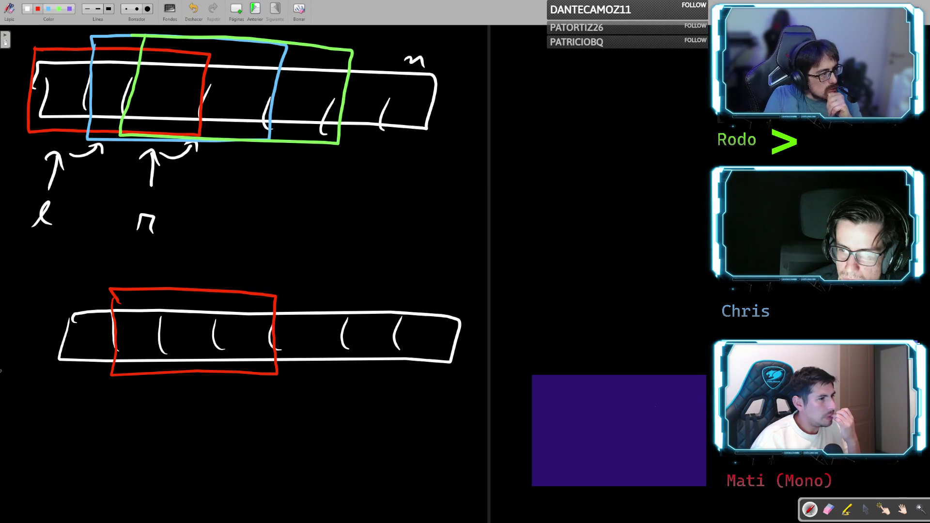
mouse_move(101, 430)
mouse_down()
mouse_move(102, 408)
mouse_move(108, 418)
mouse_up()
drag(108, 453, 114, 470)
drag(276, 448, 271, 426)
mouse_move(260, 477)
mouse_down()
mouse_move(270, 468)
mouse_move(274, 483)
mouse_move(313, 422)
mouse_up()
drag(304, 427, 357, 428)
mouse_move(345, 430)
mouse_down()
mouse_move(355, 440)
mouse_move(414, 420)
mouse_move(412, 433)
mouse_up()
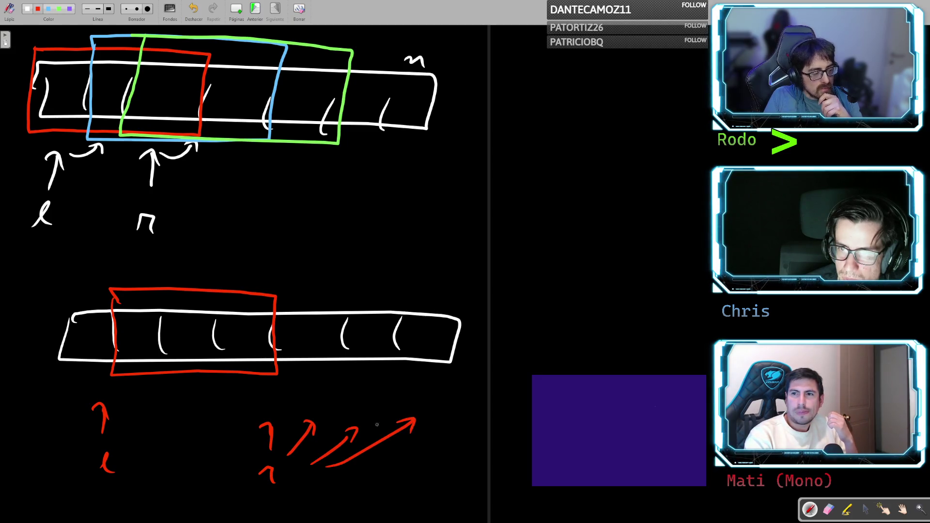
- Undo the trial marks, redraw the r arrow further right, and add a second adjoining red window
mouse_move(273, 292)
mouse_down()
mouse_move(428, 306)
mouse_move(315, 376)
mouse_move(262, 373)
mouse_up()
key(ctrl+z)
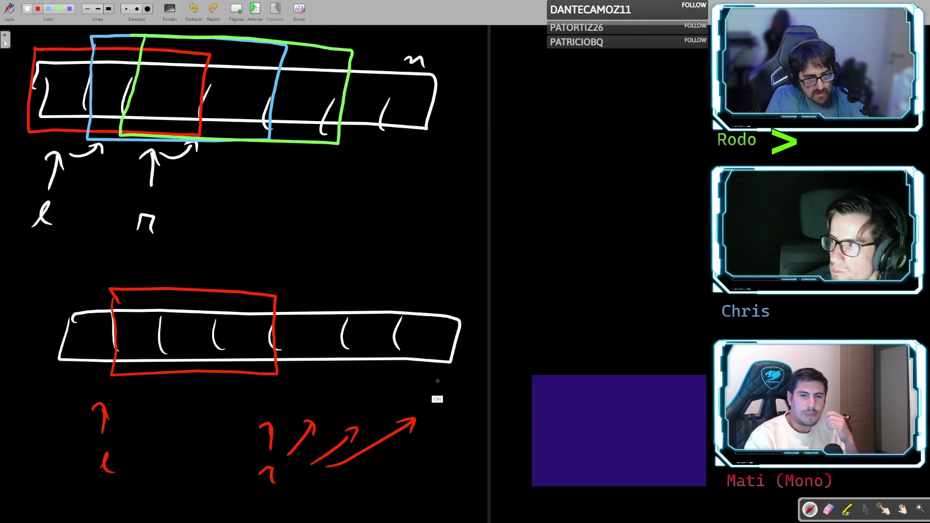
key(ctrl+z)
key(ctrl+z)
key(ctrl+z)
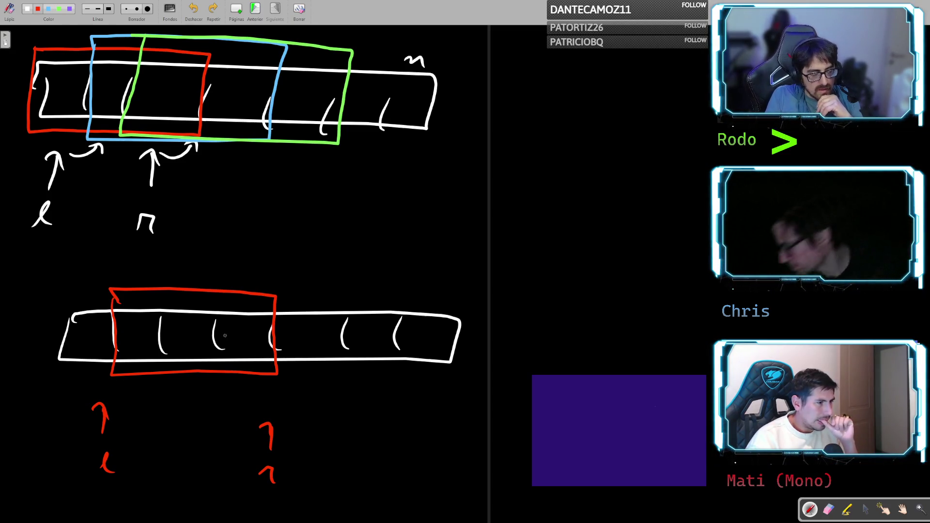
mouse_move(125, 304)
mouse_down()
mouse_move(182, 359)
mouse_move(254, 318)
mouse_move(119, 306)
mouse_up()
key(ctrl+z)
key(ctrl+z)
key(ctrl+z)
drag(307, 424, 302, 442)
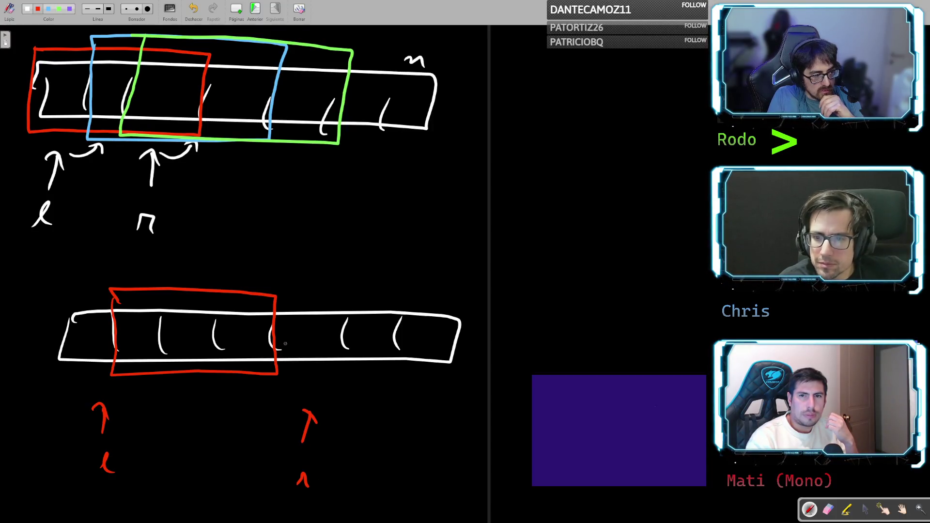
mouse_move(278, 373)
mouse_down()
mouse_move(349, 374)
mouse_move(356, 302)
mouse_move(271, 294)
mouse_up()
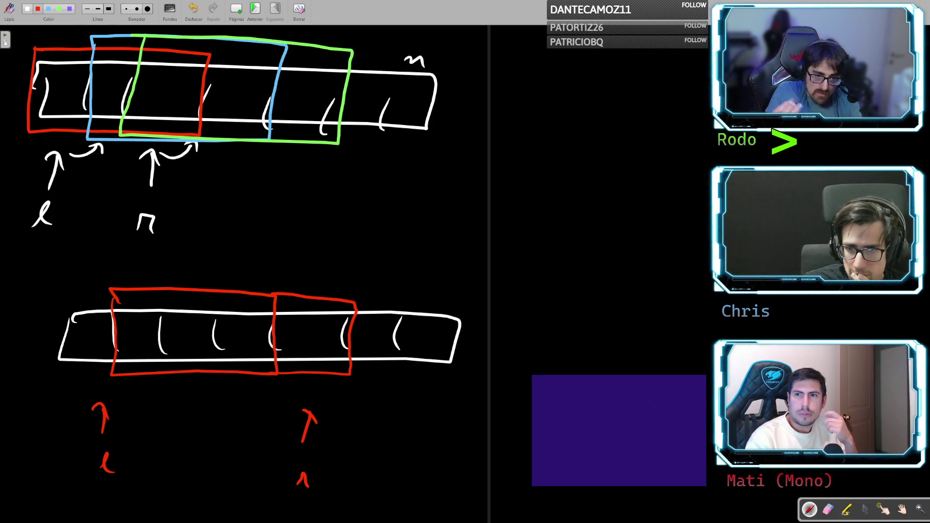
- Mark the repeated letter's cell and its match in the first window with red X marks
mouse_move(376, 324)
mouse_down()
mouse_move(145, 323)
mouse_move(298, 355)
mouse_move(181, 335)
mouse_up()
key(ctrl+z)
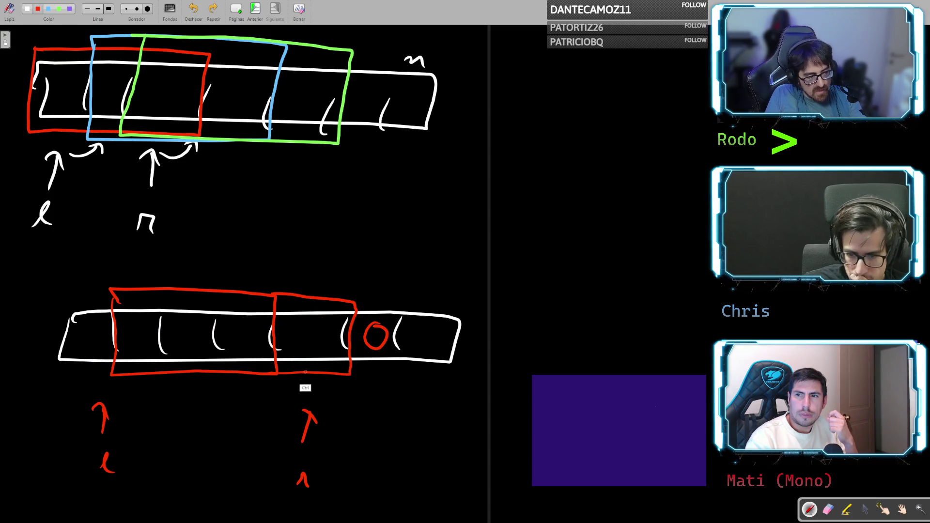
mouse_move(325, 319)
mouse_down()
mouse_move(150, 321)
mouse_move(323, 351)
mouse_move(289, 316)
mouse_up()
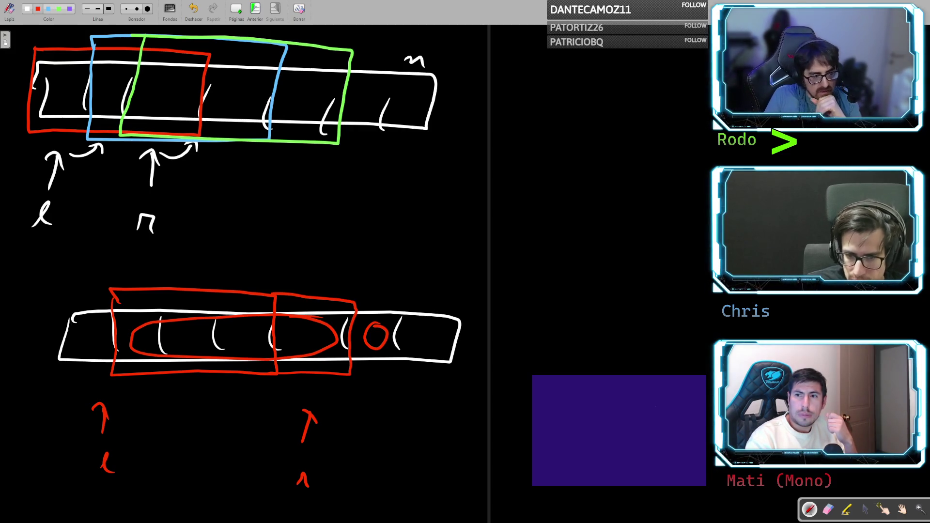
key(ctrl+z)
key(ctrl+z)
mouse_move(385, 331)
mouse_down()
mouse_move(367, 344)
mouse_move(377, 346)
mouse_up()
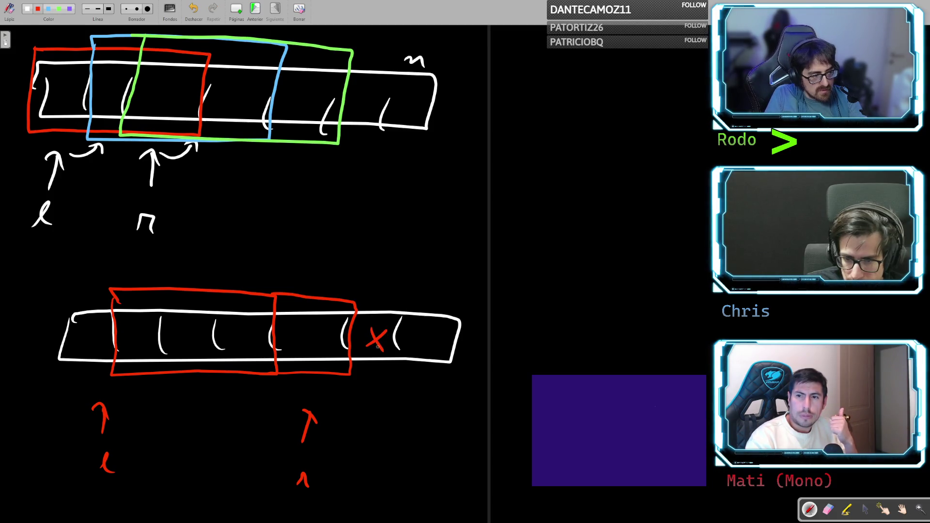
drag(244, 328, 223, 346)
drag(228, 326, 232, 332)
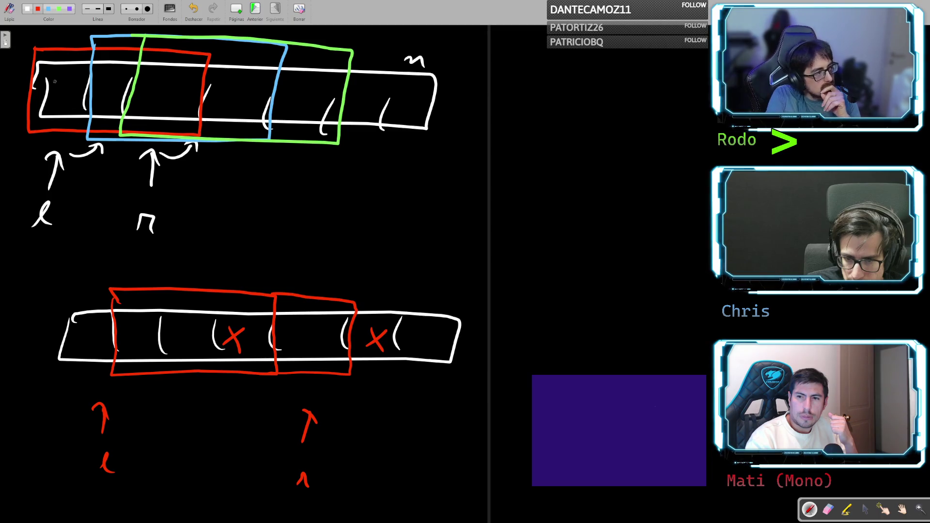
- Try green circles around the red X marks and the window, then undo them
click(59, 9)
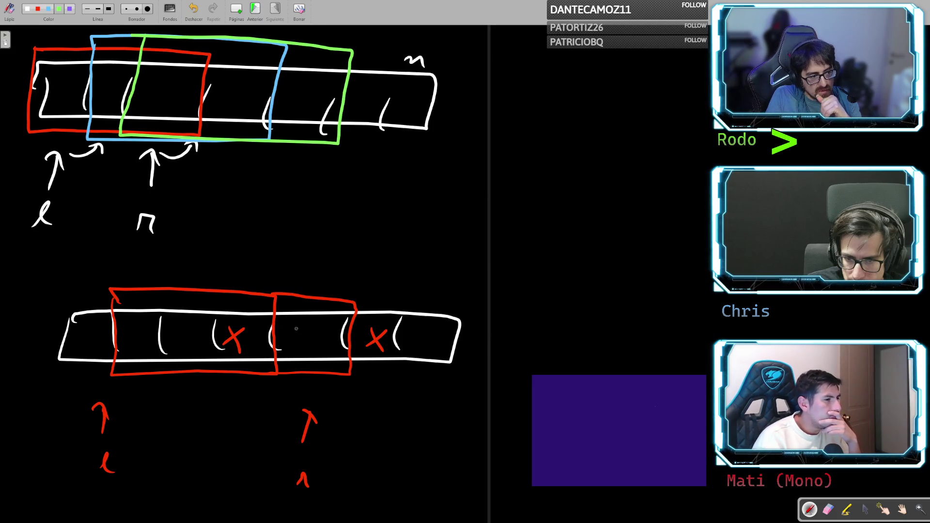
mouse_move(242, 319)
mouse_down()
mouse_move(214, 333)
mouse_move(256, 320)
mouse_up()
drag(391, 325, 396, 323)
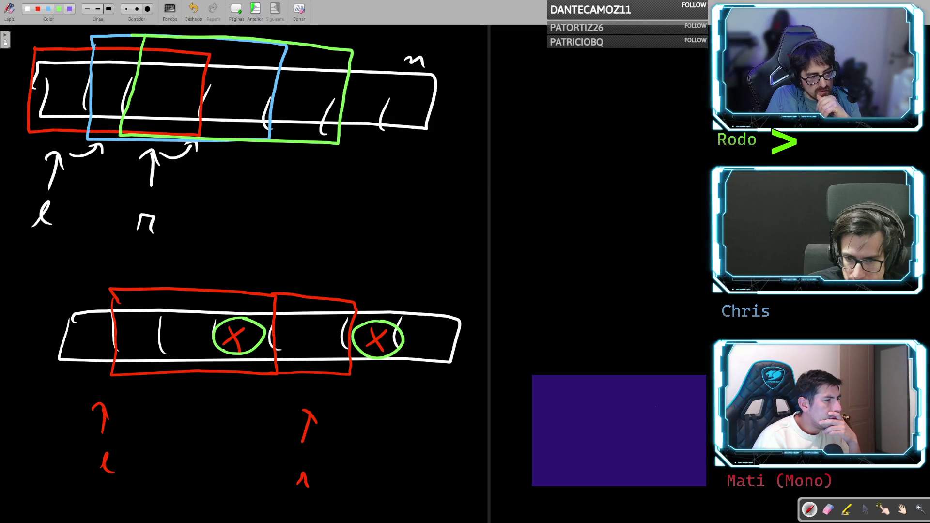
key(ctrl+z)
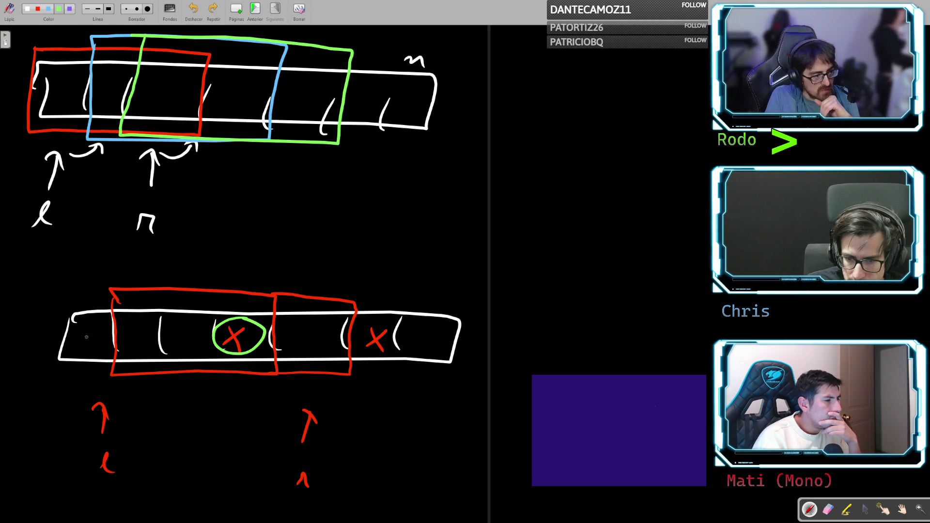
mouse_move(175, 296)
mouse_down()
mouse_move(121, 298)
mouse_move(118, 359)
mouse_move(242, 374)
mouse_move(321, 349)
mouse_move(259, 298)
mouse_move(177, 297)
mouse_up()
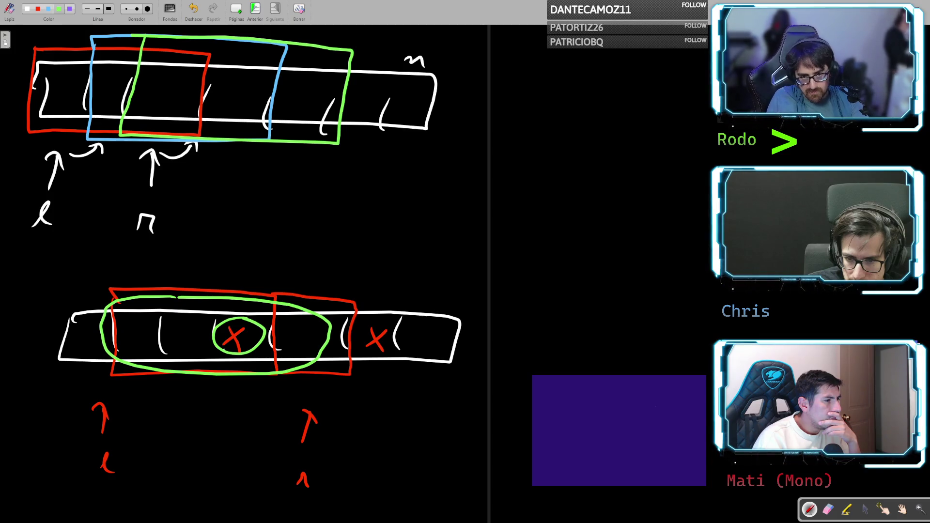
key(ctrl+z)
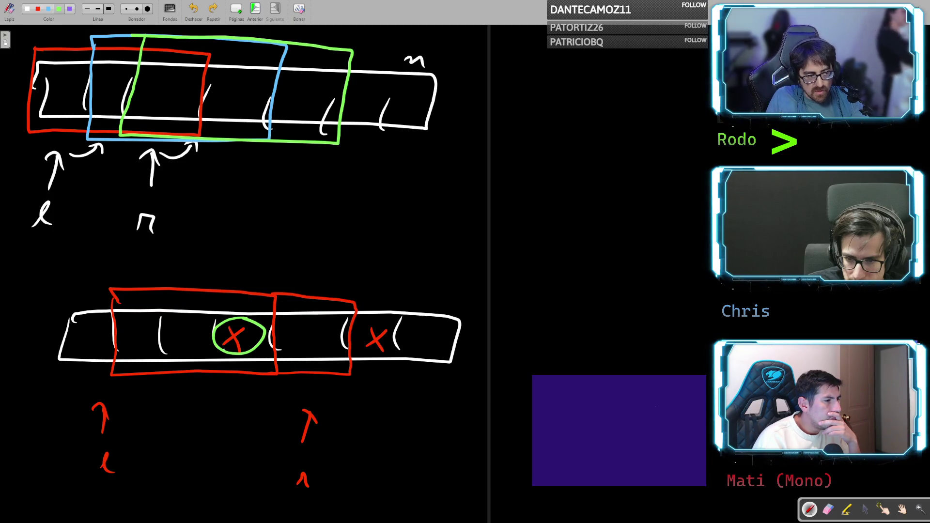
key(ctrl+z)
- Undo another green circle and scribble, then redraw the missing stroke of the left red X
drag(389, 329, 387, 325)
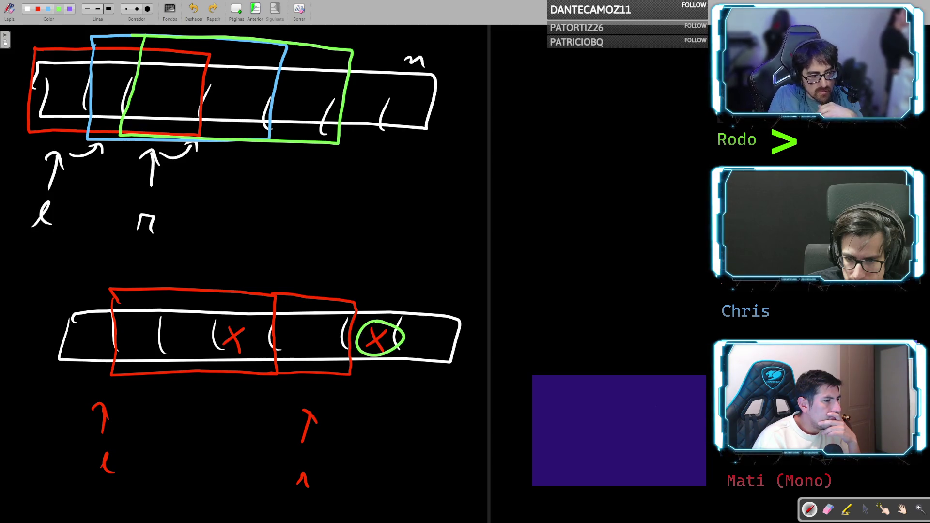
key(ctrl+z)
drag(271, 324, 220, 354)
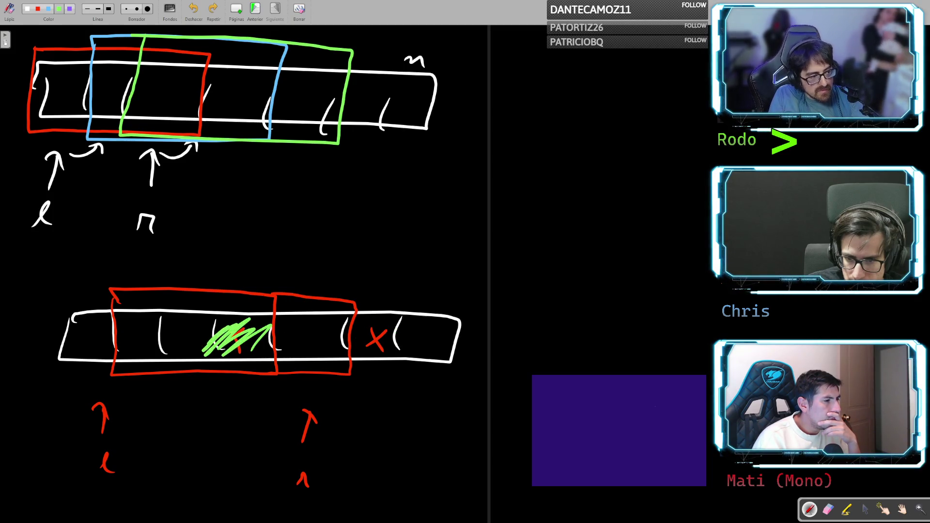
key(ctrl+z)
key(ctrl+z)
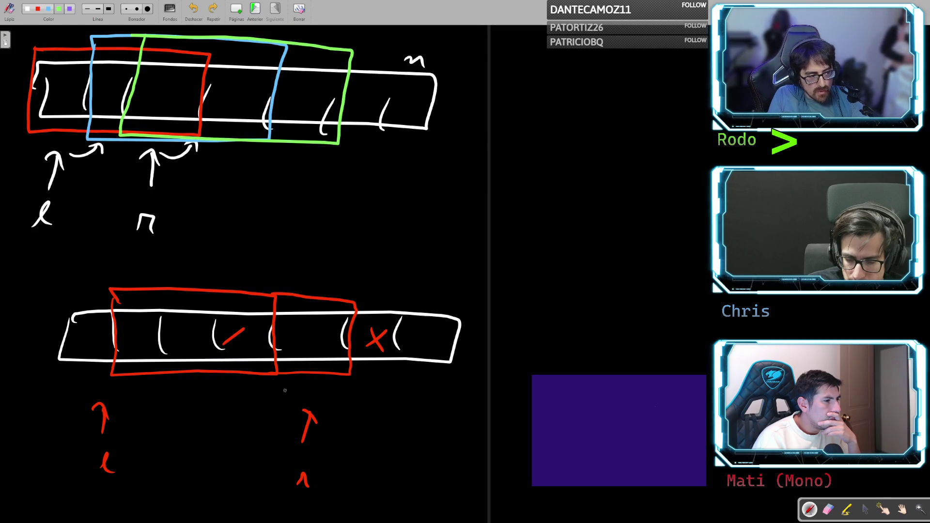
drag(229, 325, 241, 353)
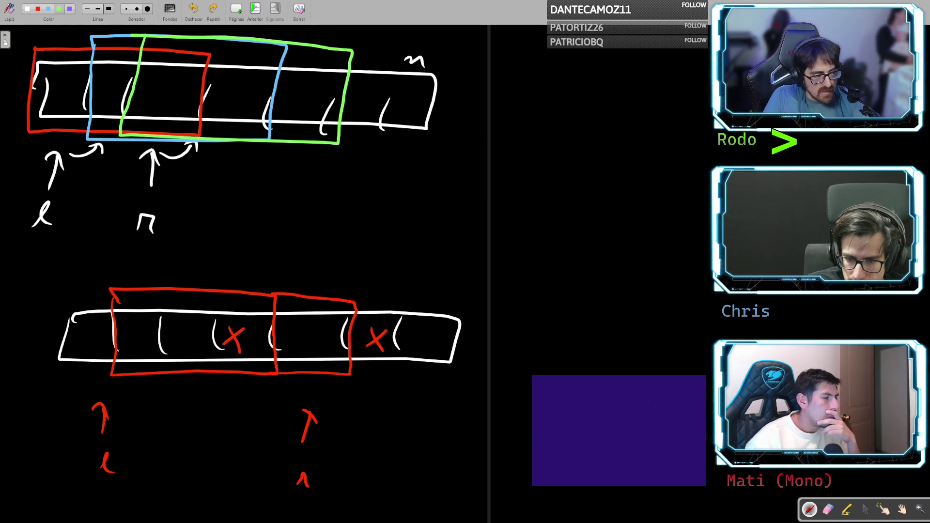
- Draw a green up-arrow labelled l at the window boundary and one labelled r under the right X
drag(277, 445, 275, 400)
drag(266, 416, 284, 417)
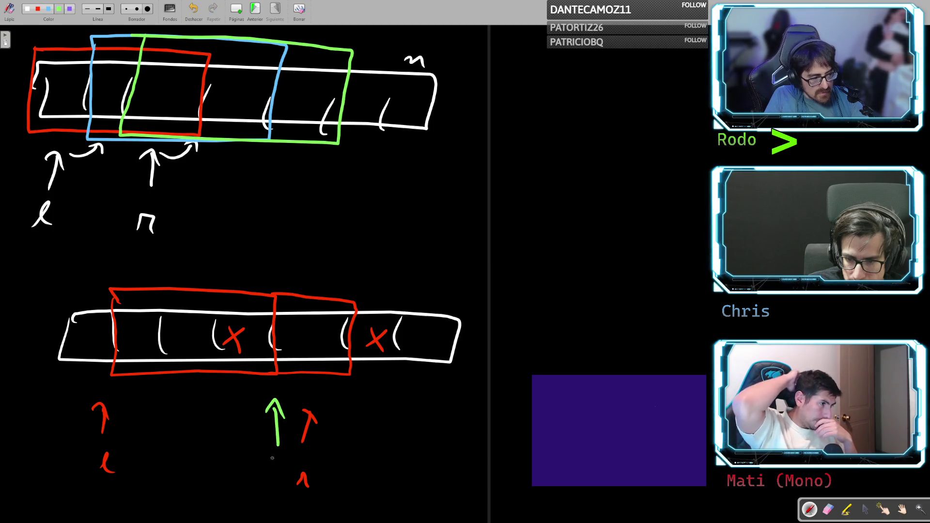
drag(266, 484, 283, 483)
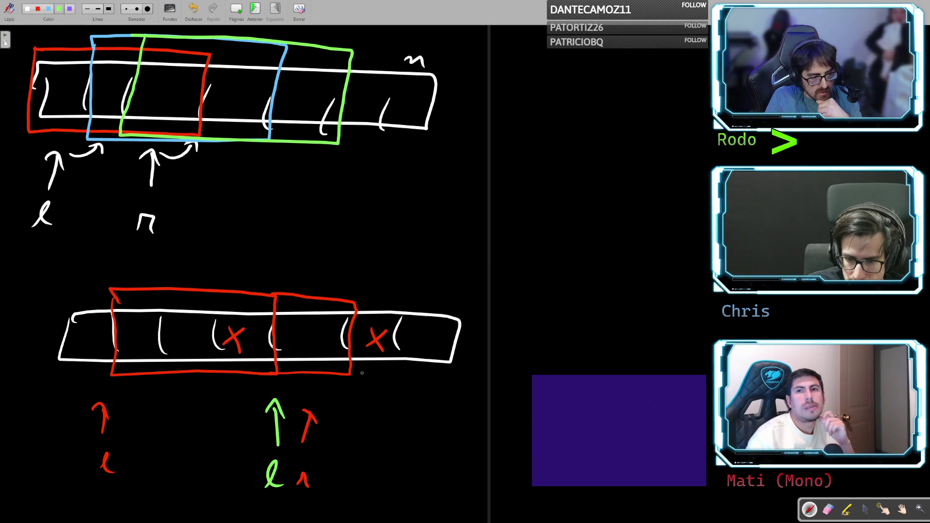
mouse_move(382, 316)
mouse_down()
mouse_move(405, 333)
mouse_move(372, 317)
mouse_up()
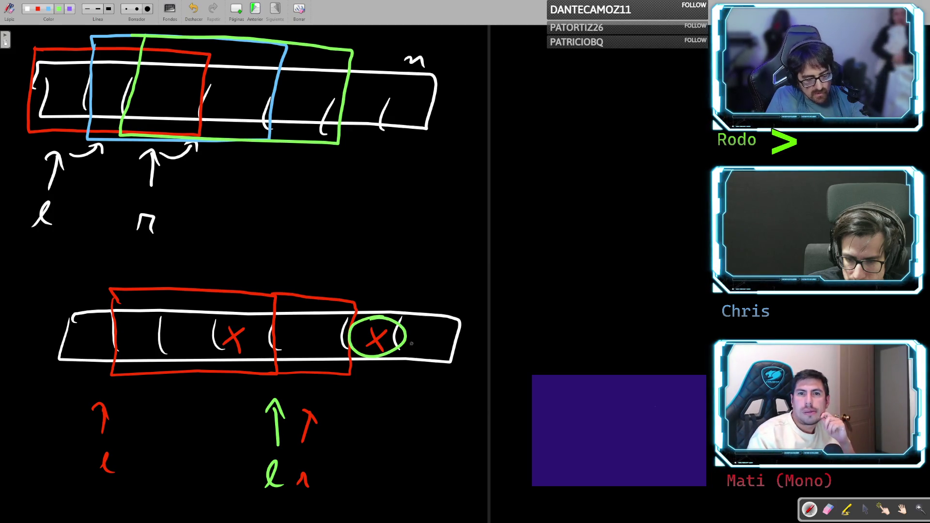
key(ctrl+z)
mouse_move(399, 432)
mouse_down()
mouse_move(390, 402)
mouse_move(407, 409)
mouse_up()
drag(381, 477, 401, 478)
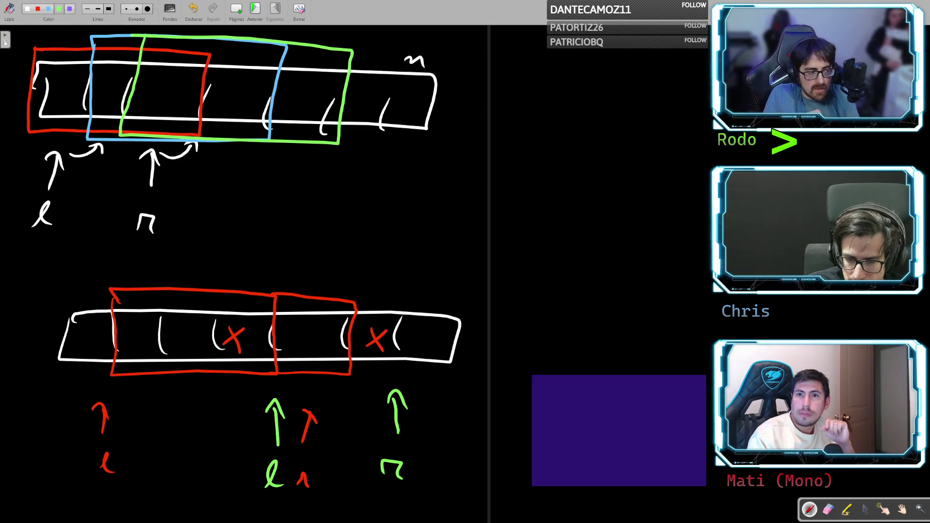
- Try green circles around the left X and the window's first cell, undoing each
drag(247, 313, 255, 322)
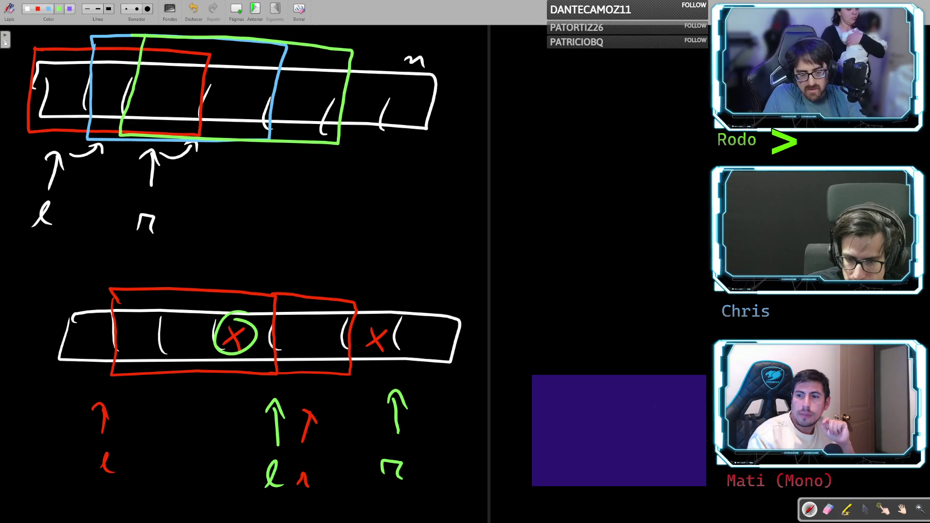
key(ctrl+z)
mouse_move(129, 316)
mouse_down()
mouse_move(113, 341)
mouse_move(130, 316)
mouse_up()
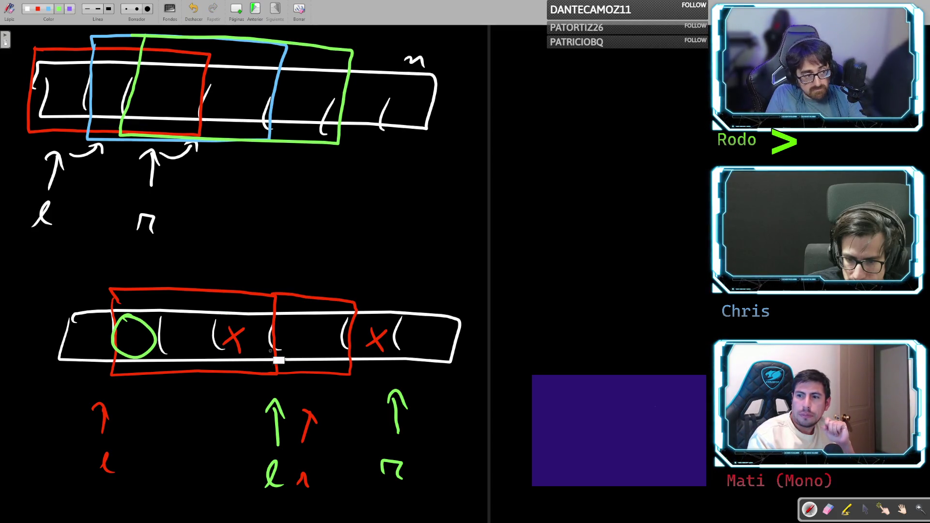
key(ctrl+z)
mouse_move(235, 320)
mouse_down()
mouse_move(112, 360)
mouse_move(228, 311)
mouse_up()
key(ctrl+z)
key(ctrl+z)
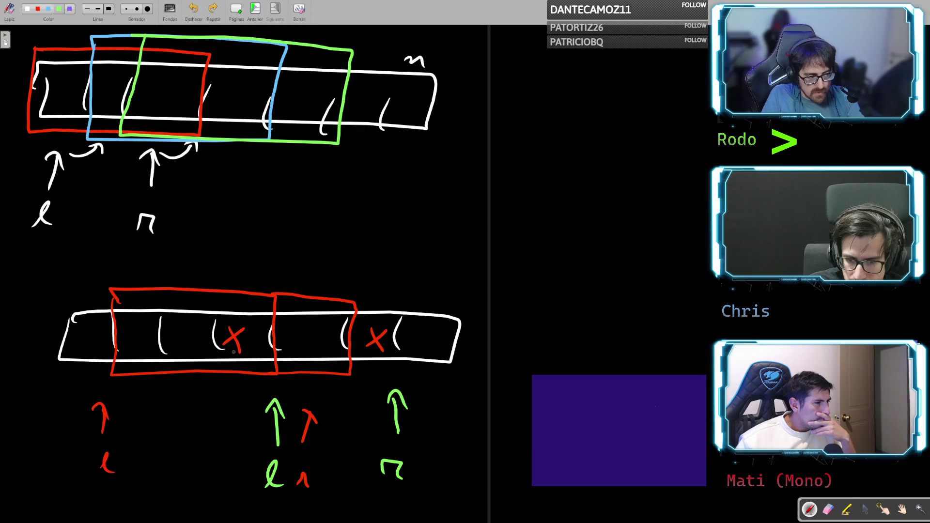
- Pick the eraser in the Epic Pen toolbar, leaving the diagram untouched
click(828, 509)
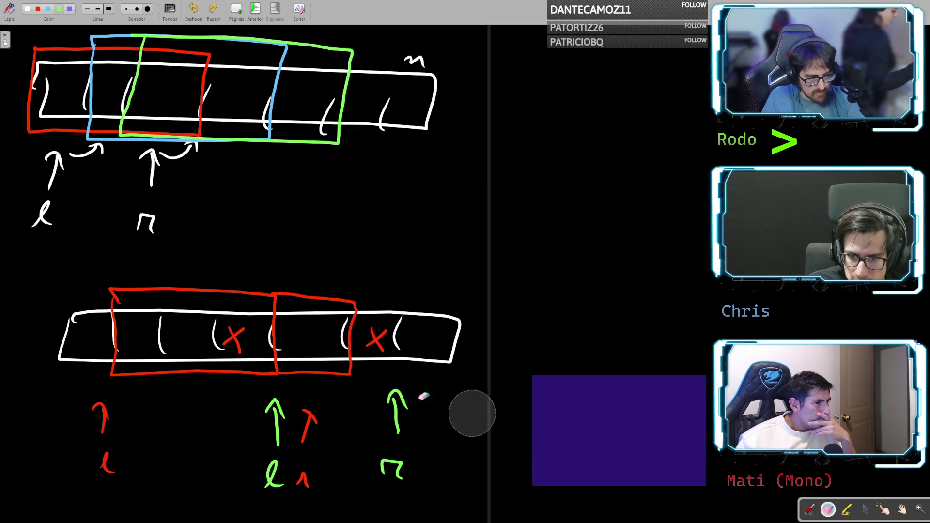
- Erase both red X marks and redraw the missing white cell divider
click(234, 338)
drag(382, 339, 394, 332)
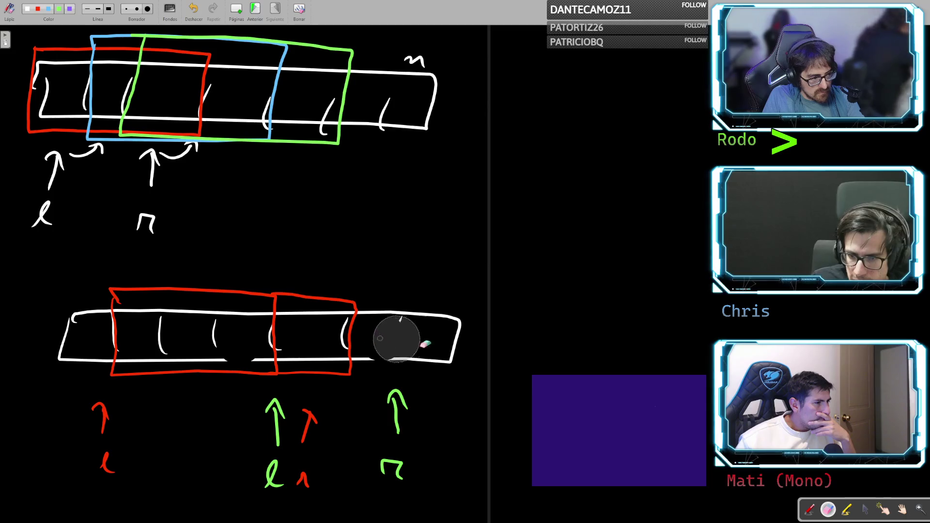
click(809, 508)
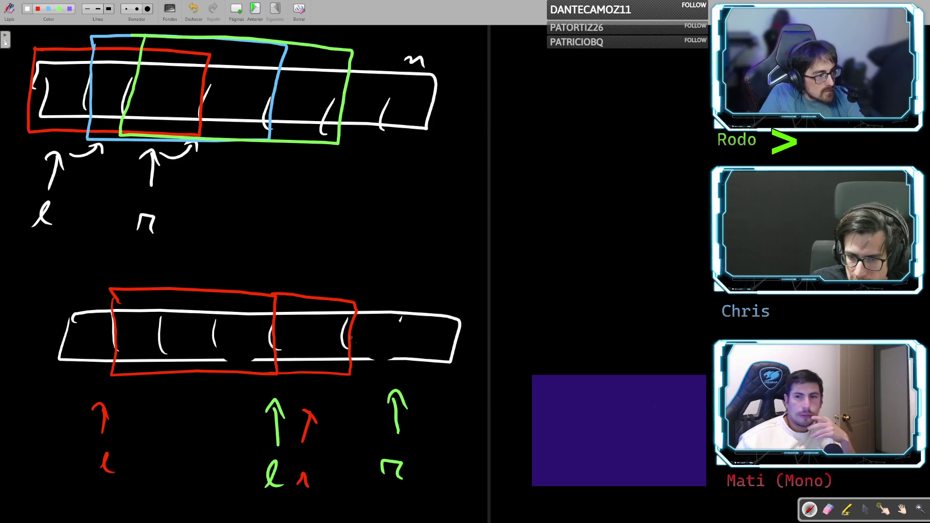
drag(401, 318, 392, 355)
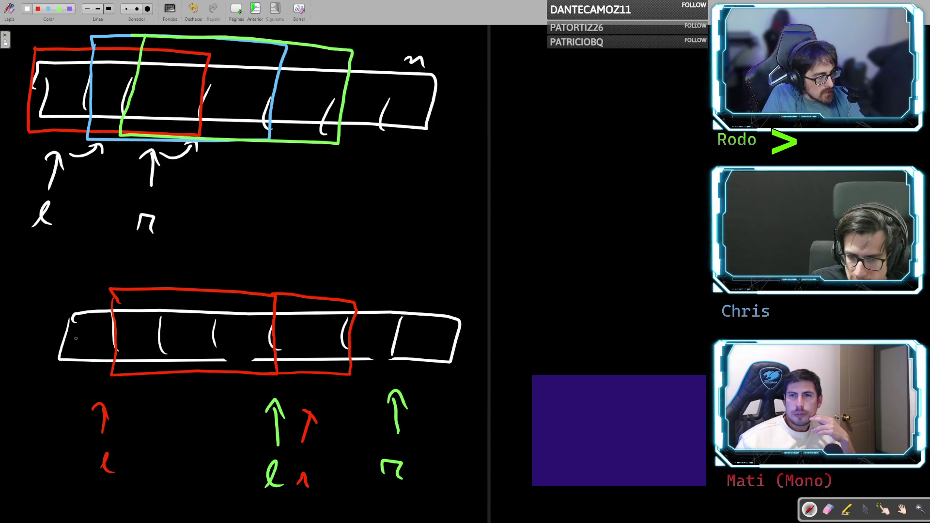
- Write the letters A, B, C, D, E, D and F into the lower array's cells
mouse_move(75, 347)
mouse_down()
mouse_move(131, 339)
mouse_move(127, 356)
mouse_up()
mouse_move(195, 331)
mouse_down()
mouse_move(208, 347)
mouse_move(238, 348)
mouse_up()
drag(300, 332, 299, 348)
mouse_move(299, 332)
mouse_down()
mouse_move(317, 333)
mouse_move(314, 339)
mouse_up()
drag(300, 349, 317, 349)
drag(367, 325, 366, 346)
mouse_move(368, 325)
mouse_down()
mouse_move(382, 338)
mouse_move(364, 346)
mouse_up()
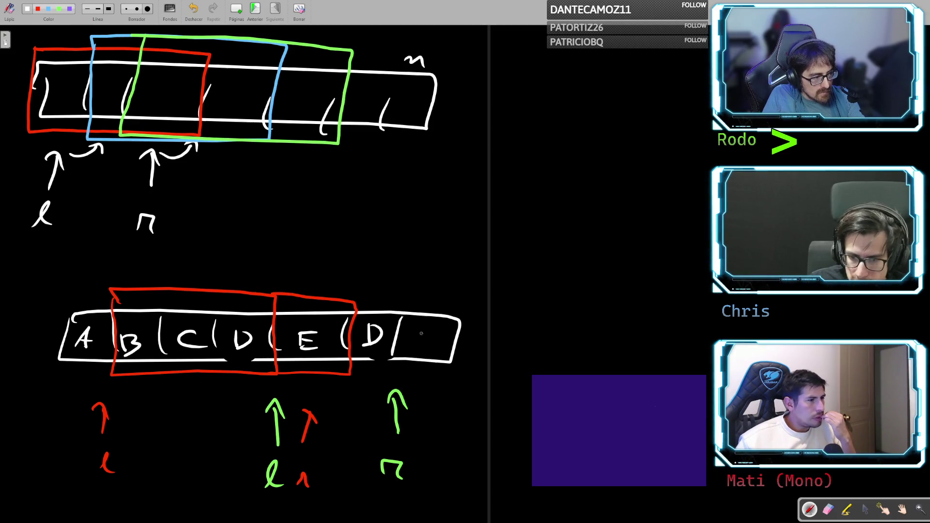
mouse_move(424, 330)
mouse_down()
mouse_move(422, 347)
mouse_move(437, 331)
mouse_up()
drag(424, 339, 437, 339)
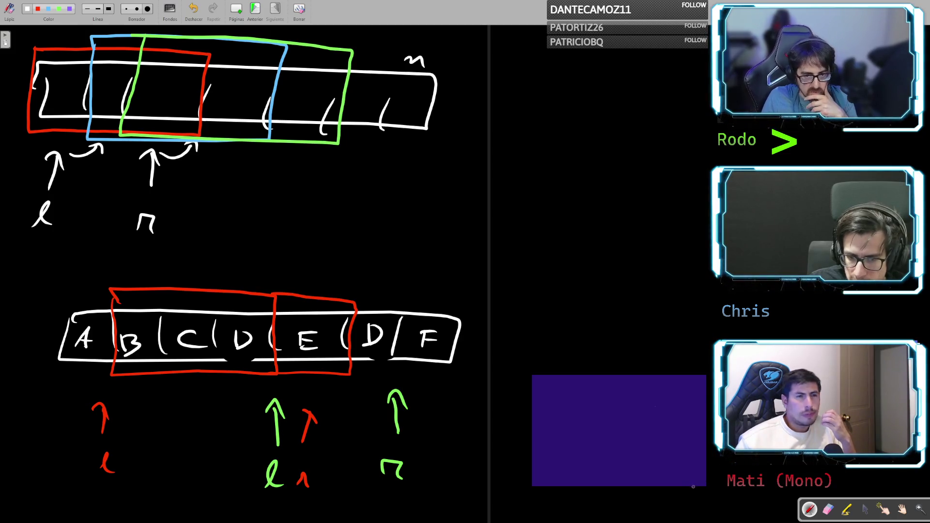
- Undo trial circles on both D letters and erase the letter A from the first cell
mouse_move(373, 315)
mouse_down()
mouse_move(363, 320)
mouse_move(389, 317)
mouse_up()
drag(241, 323, 247, 324)
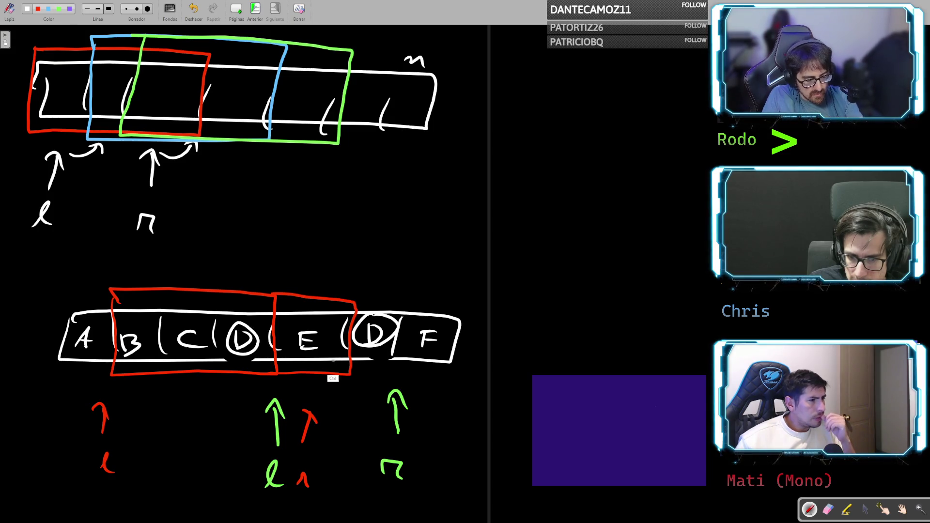
key(ctrl+z)
key(ctrl+z)
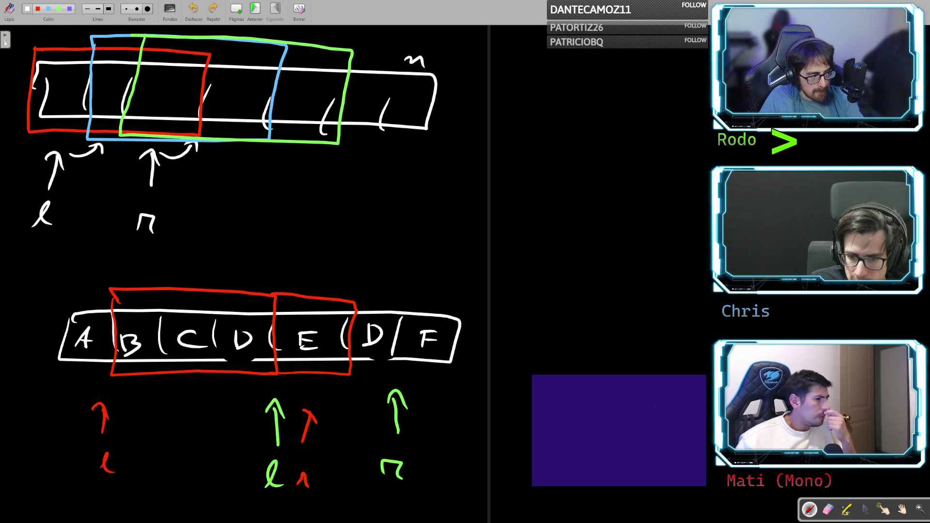
click(828, 509)
drag(44, 341, 109, 339)
click(809, 509)
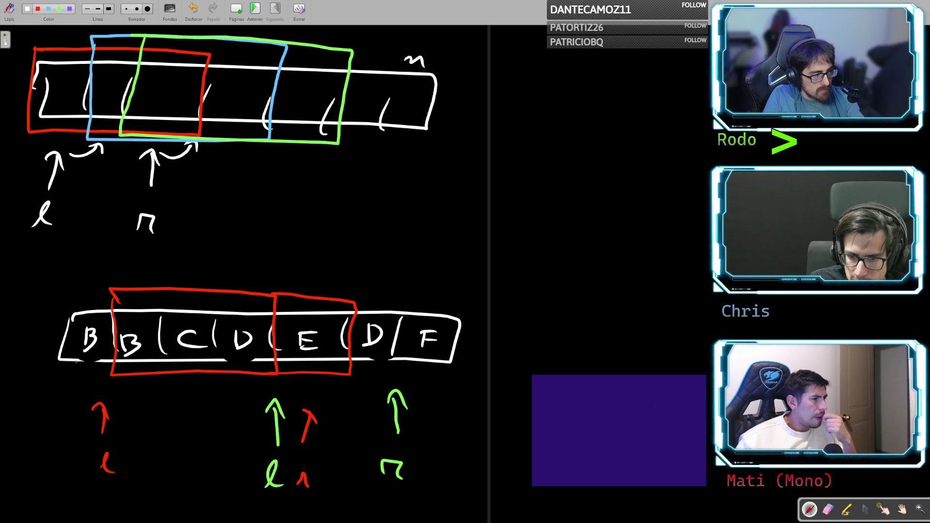
- Redraw the divider left of the second B, undoing trial circles and a box around B and the right D
drag(77, 315, 127, 326)
key(ctrl+z)
key(ctrl+z)
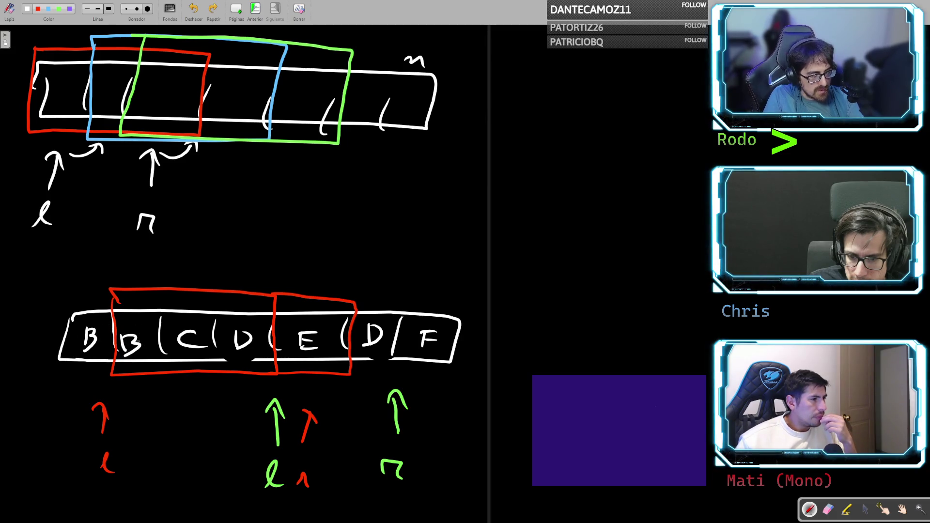
mouse_move(112, 291)
mouse_down()
mouse_move(119, 367)
mouse_move(268, 372)
mouse_move(353, 334)
mouse_move(237, 297)
mouse_move(113, 290)
mouse_up()
key(ctrl+z)
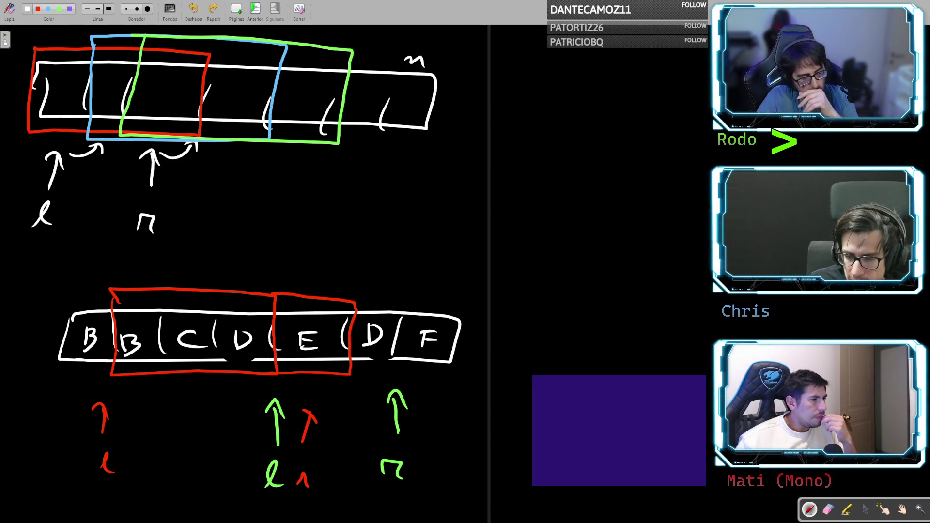
drag(376, 316, 397, 324)
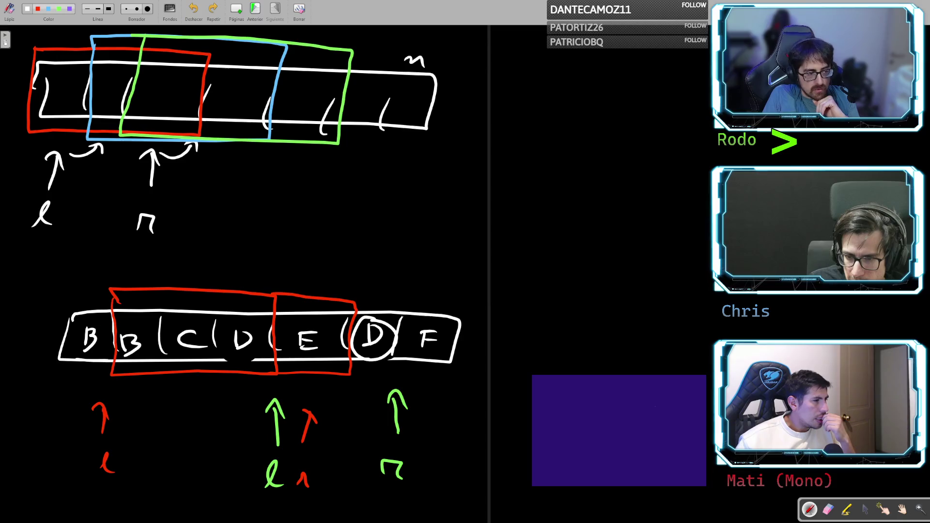
key(ctrl+z)
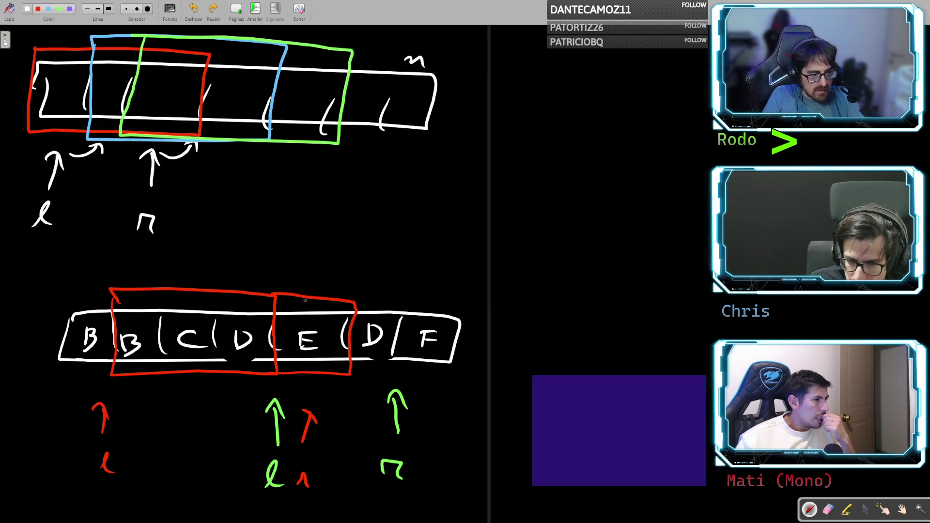
mouse_move(346, 300)
mouse_down()
mouse_move(402, 312)
mouse_move(343, 375)
mouse_up()
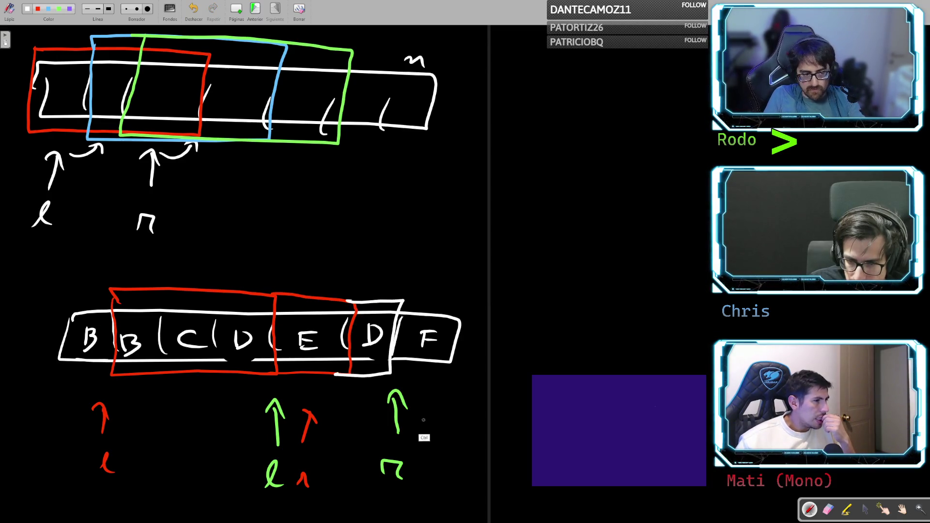
key(ctrl+z)
mouse_move(380, 317)
mouse_down()
mouse_move(395, 322)
mouse_move(122, 323)
mouse_move(167, 371)
mouse_move(327, 365)
mouse_move(223, 316)
mouse_move(266, 356)
mouse_move(223, 317)
mouse_move(216, 351)
mouse_up()
key(ctrl+z)
key(ctrl+z)
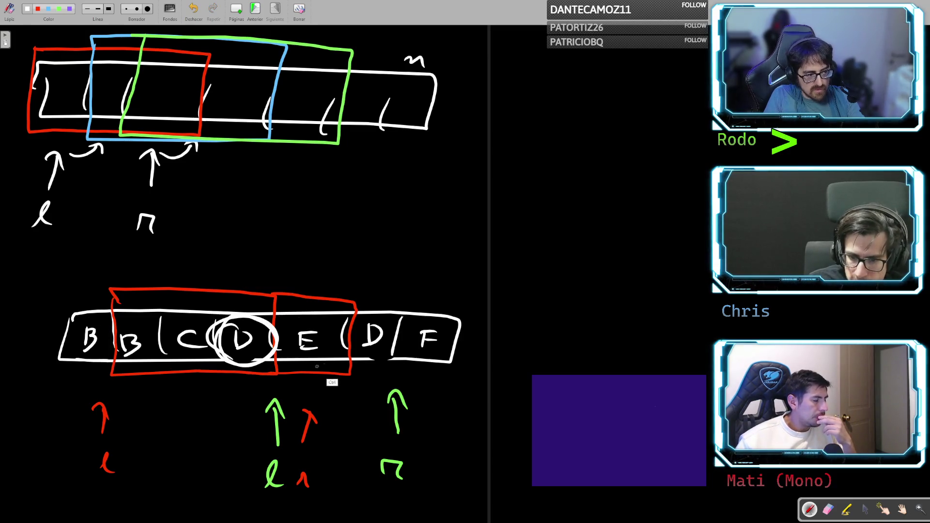
- Clear the remaining trial marks on the D cells and draw a white line before the E cell
key(ctrl+z)
drag(372, 317, 388, 321)
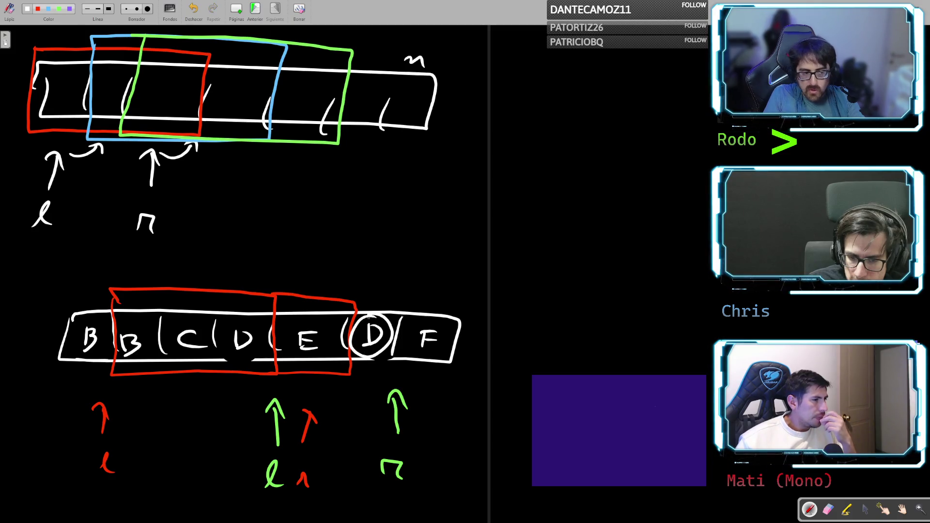
key(ctrl+z)
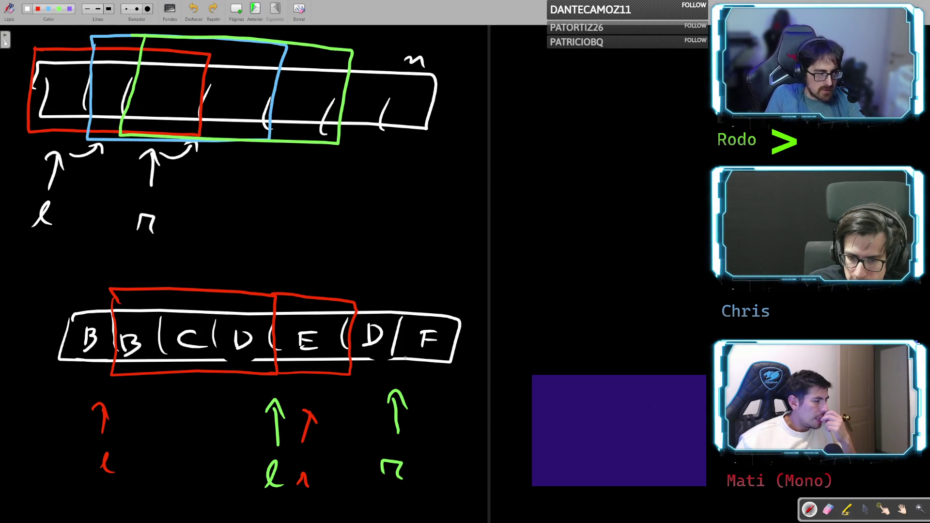
mouse_move(279, 323)
mouse_down()
mouse_move(247, 348)
mouse_move(213, 333)
mouse_up()
key(ctrl+z)
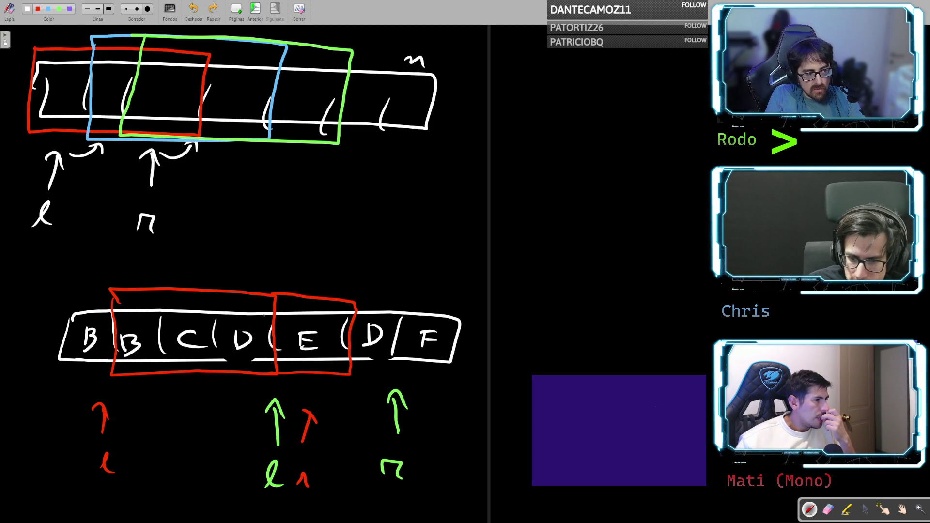
drag(277, 262, 276, 380)
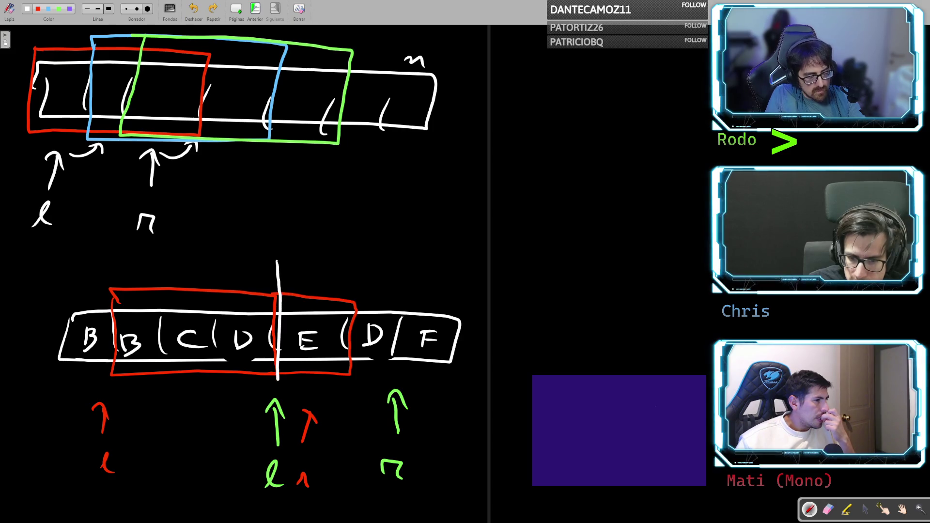
- Outline a new window box over the E and D cells, undoing a stray top edge
mouse_move(277, 345)
mouse_down()
mouse_move(277, 298)
mouse_move(294, 267)
mouse_move(365, 268)
mouse_up()
mouse_move(280, 380)
mouse_down()
mouse_move(343, 376)
mouse_move(395, 328)
mouse_move(415, 272)
mouse_move(353, 264)
mouse_up()
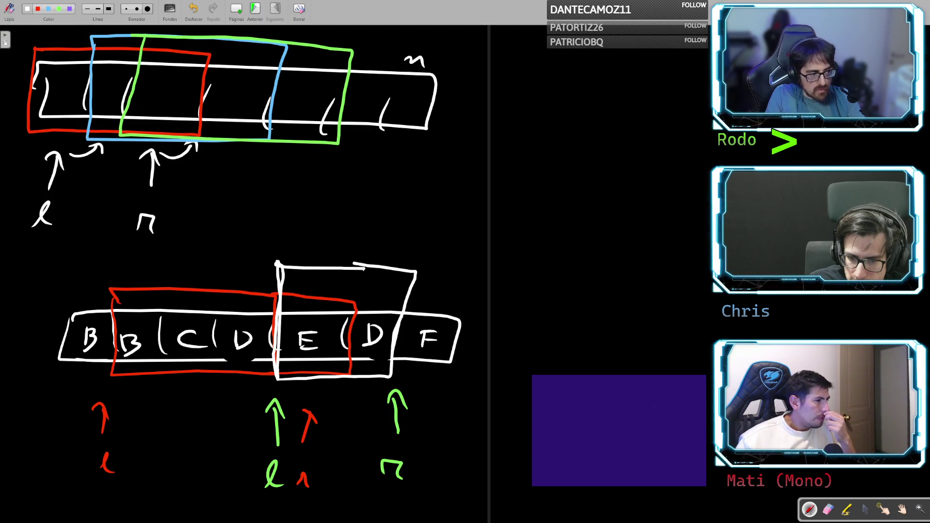
drag(280, 266, 0, 267)
key(ctrl+z)
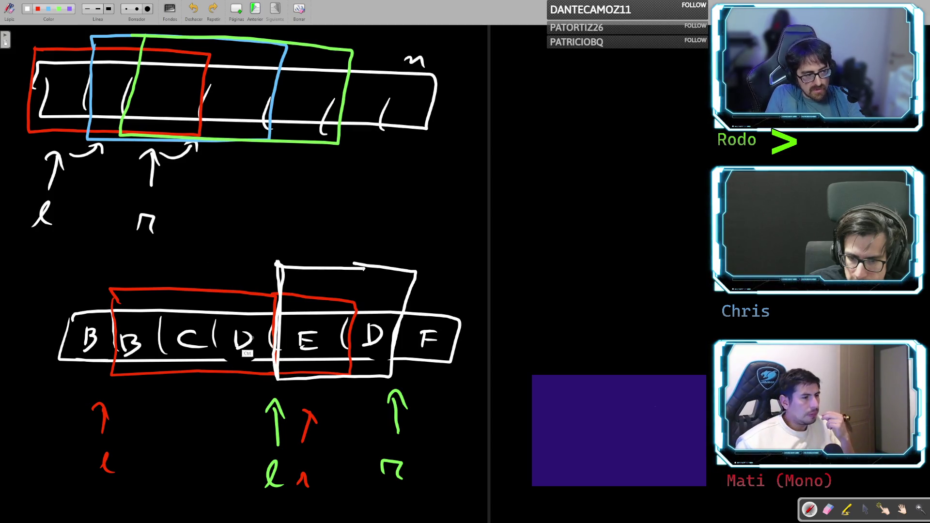
- Circle D and the green l and r pointers, then undo those circles
drag(245, 318, 232, 321)
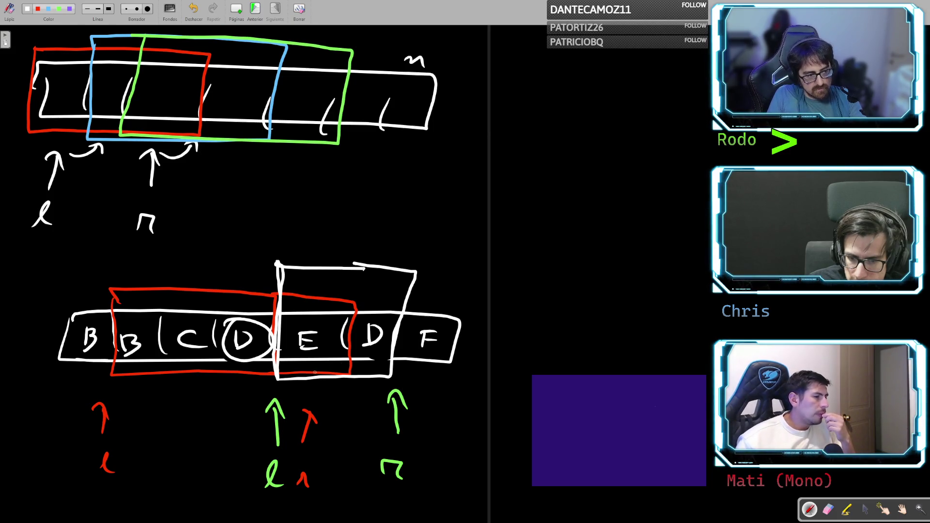
key(ctrl+z)
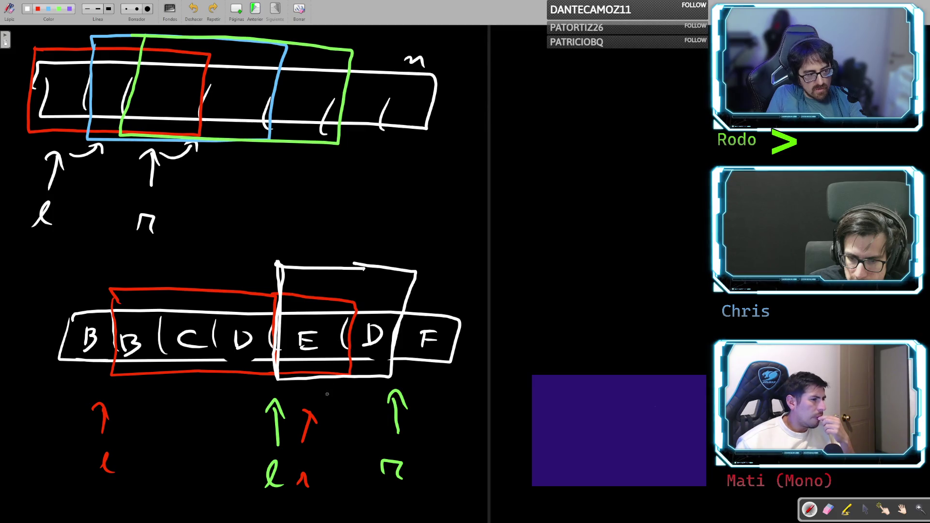
drag(276, 448, 278, 450)
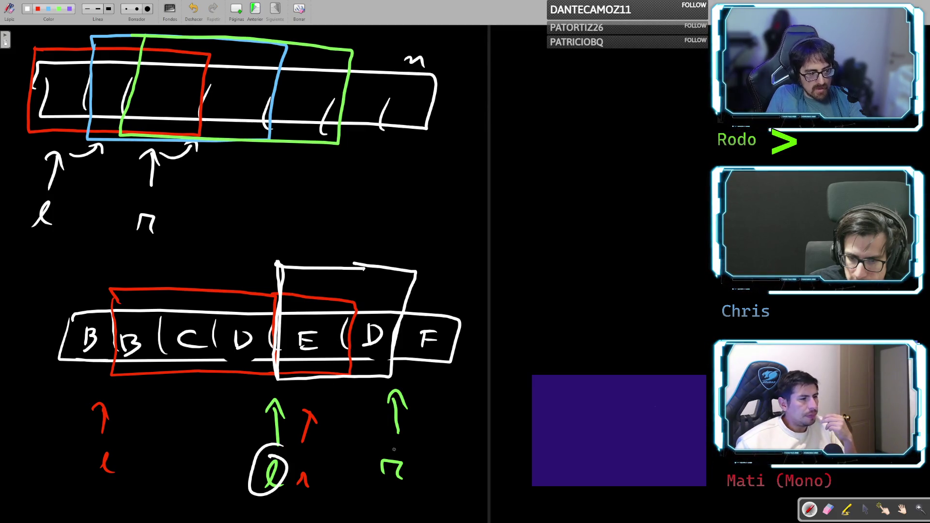
drag(395, 450, 397, 453)
key(ctrl+z)
key(ctrl+z)
- Draw an arrow from red l to green l and extend the letter strip past F
mouse_move(116, 477)
mouse_down()
mouse_move(259, 481)
mouse_move(237, 494)
mouse_up()
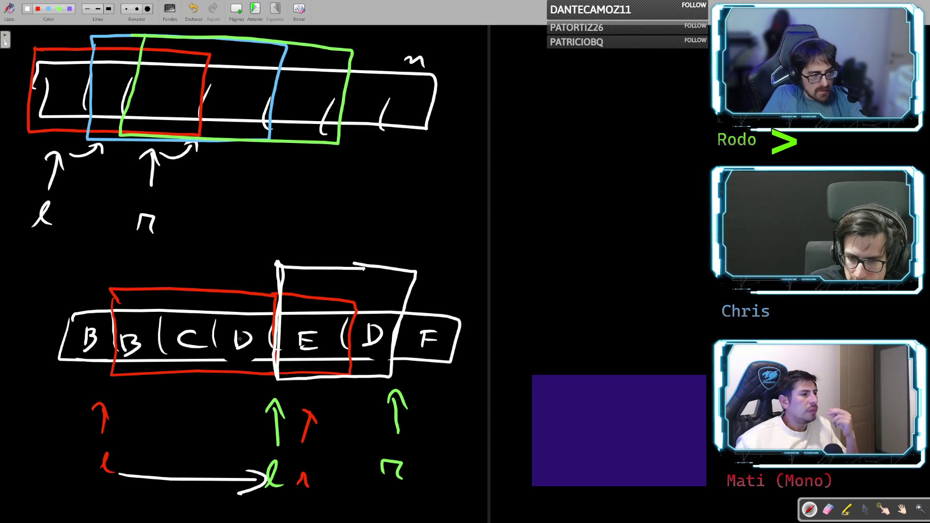
mouse_move(242, 317)
mouse_down()
mouse_move(228, 325)
mouse_move(251, 359)
mouse_move(245, 317)
mouse_up()
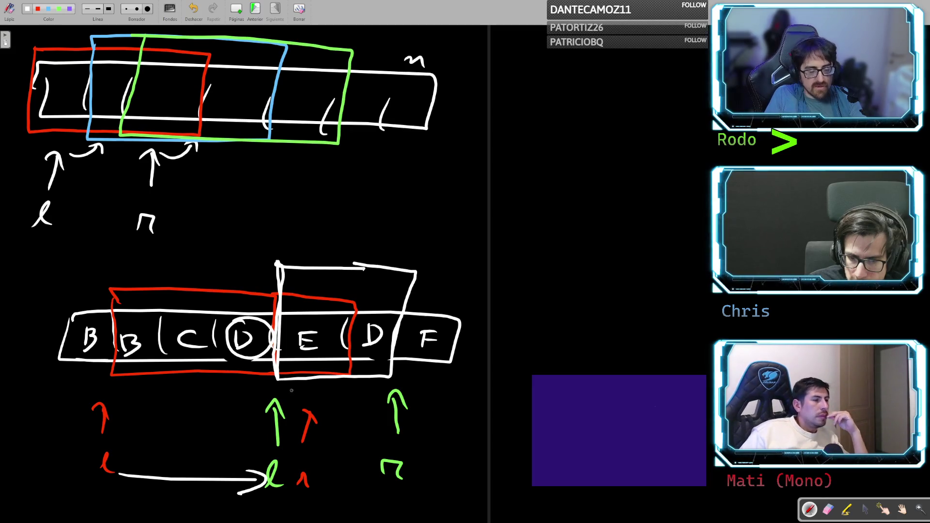
key(ctrl+z)
key(ctrl+z)
key(ctrl+z)
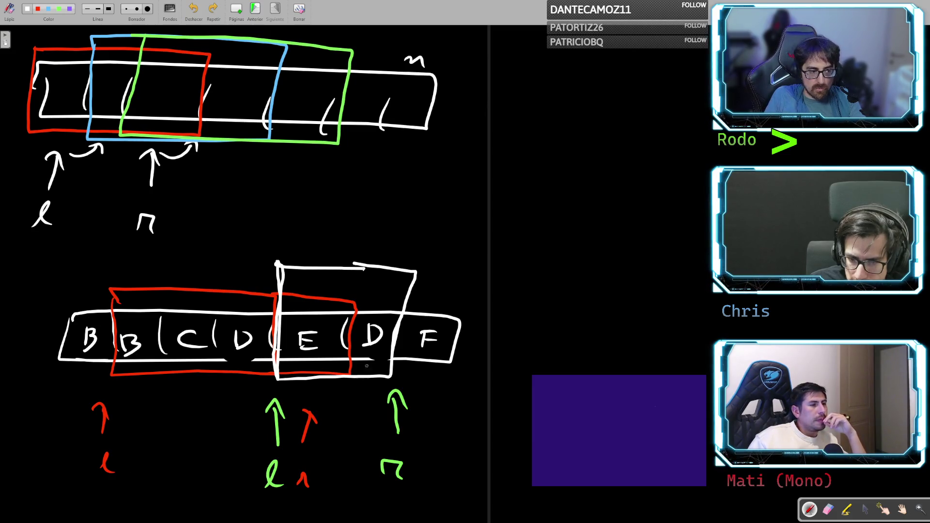
mouse_move(458, 318)
mouse_down()
mouse_move(610, 329)
mouse_move(671, 382)
mouse_move(477, 373)
mouse_up()
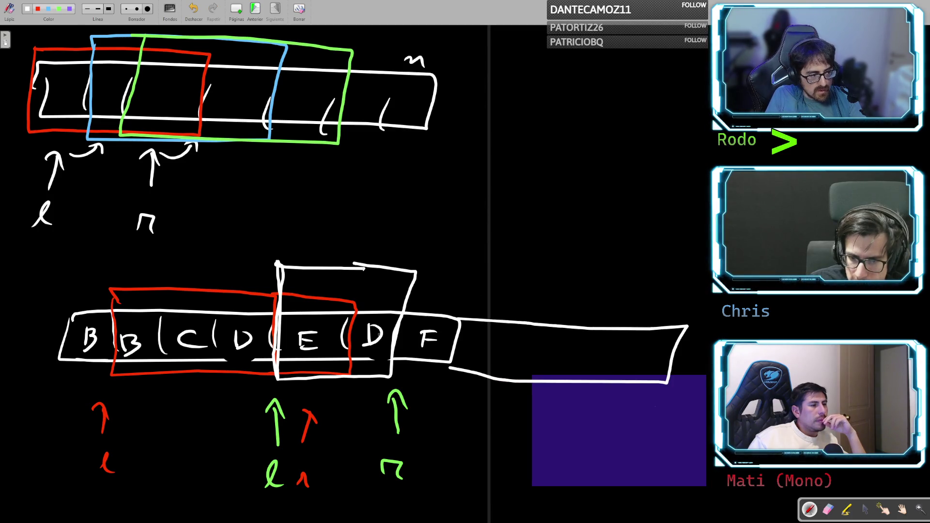
- Write G, H, i, j and k with dividers in the new strip cells
mouse_move(479, 336)
mouse_down()
mouse_move(473, 344)
mouse_move(494, 362)
mouse_move(531, 361)
mouse_up()
mouse_move(554, 337)
mouse_down()
mouse_move(544, 363)
mouse_move(563, 359)
mouse_move(601, 376)
mouse_up()
mouse_move(624, 341)
mouse_down()
mouse_move(613, 375)
mouse_move(634, 370)
mouse_up()
drag(647, 353, 650, 370)
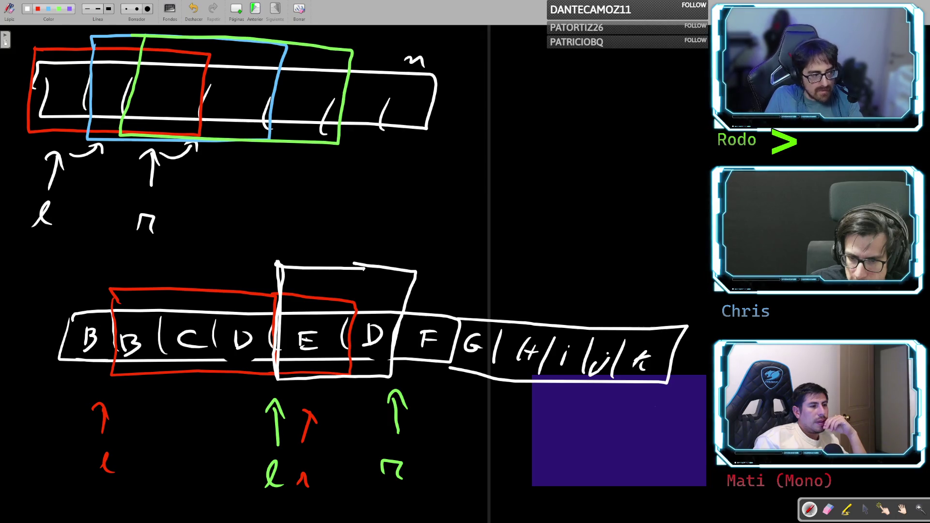
- Write lmax at bottom-left and circle it, extending the window's top edge rightward
mouse_move(28, 488)
mouse_down()
mouse_move(50, 498)
mouse_move(29, 477)
mouse_move(51, 499)
mouse_move(109, 489)
mouse_move(126, 505)
mouse_up()
key(ctrl+z)
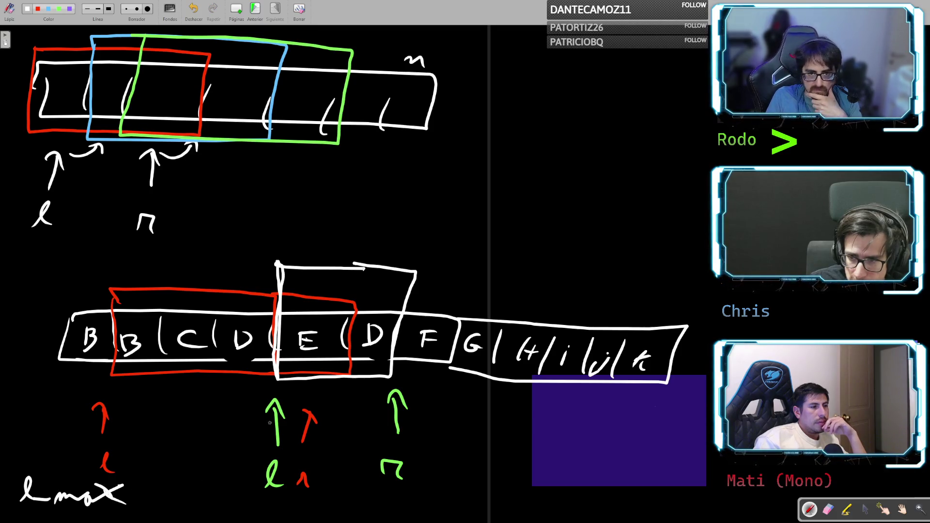
drag(390, 265, 511, 280)
drag(59, 462, 97, 466)
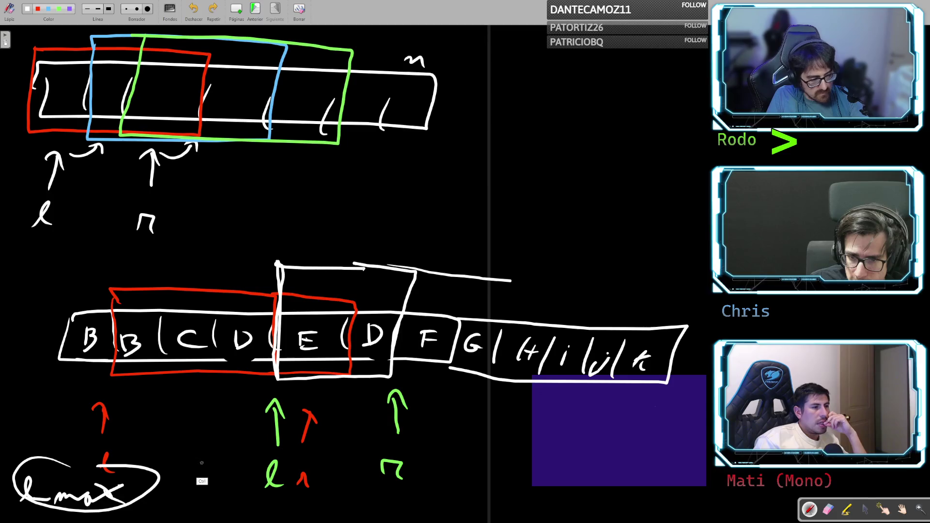
- Remove the lmax circle and stray line, and try circling G twice, undoing each
key(ctrl+z)
key(ctrl+z)
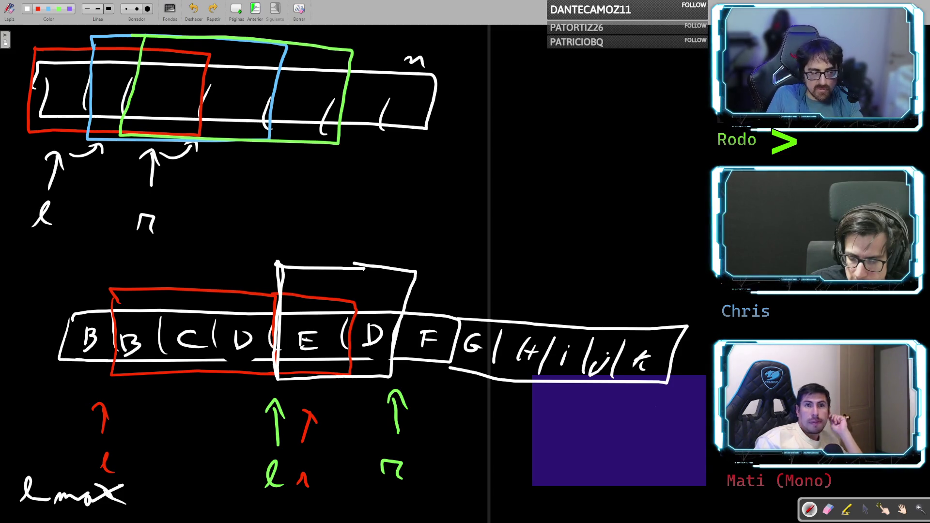
drag(484, 325, 494, 361)
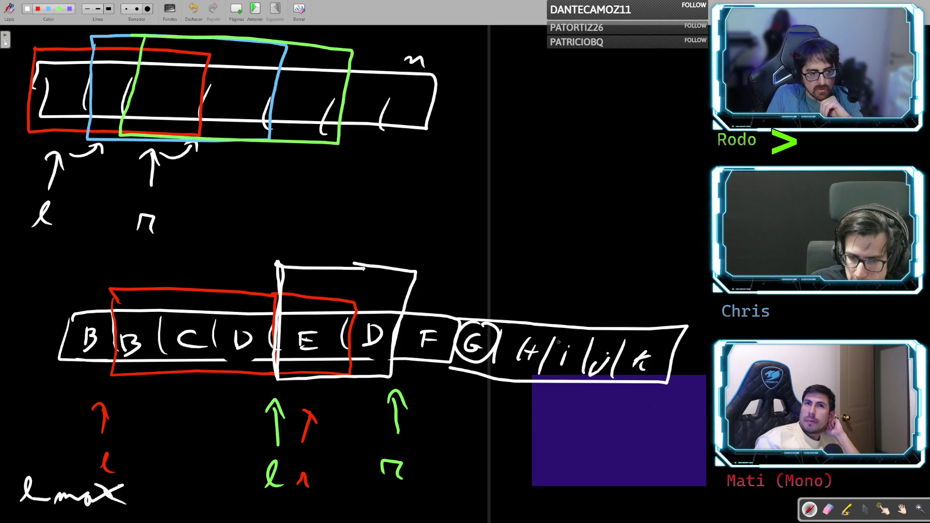
key(ctrl+z)
drag(479, 309, 482, 370)
key(ctrl+z)
- Mark the F–G boundary, circle i and k, arch over G–H–i and i–j–k, then undo them
mouse_move(476, 321)
mouse_down()
mouse_move(447, 357)
mouse_move(477, 320)
mouse_up()
drag(560, 319, 591, 334)
drag(659, 329, 668, 334)
drag(484, 314, 673, 328)
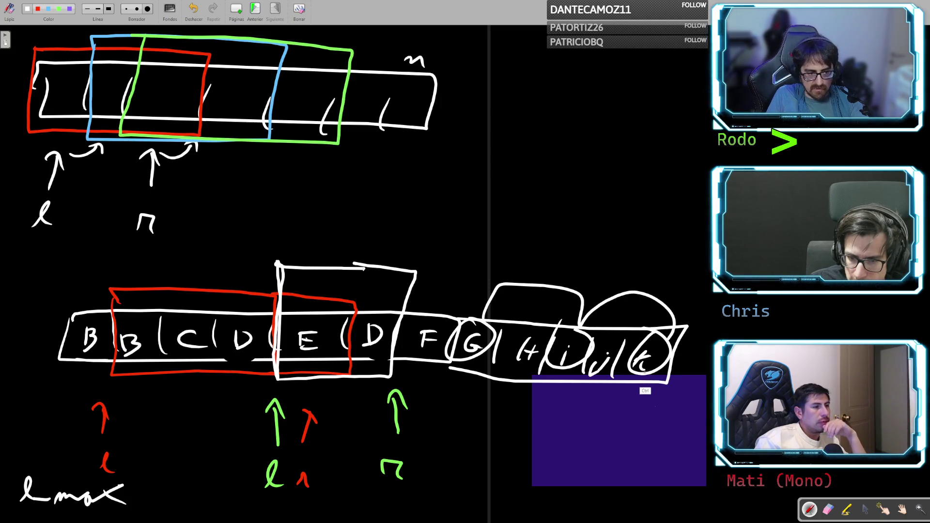
key(ctrl+z)
key(ctrl+z)
key(ctrl+z)
key(ctrl+y)
key(ctrl+y)
key(ctrl+y)
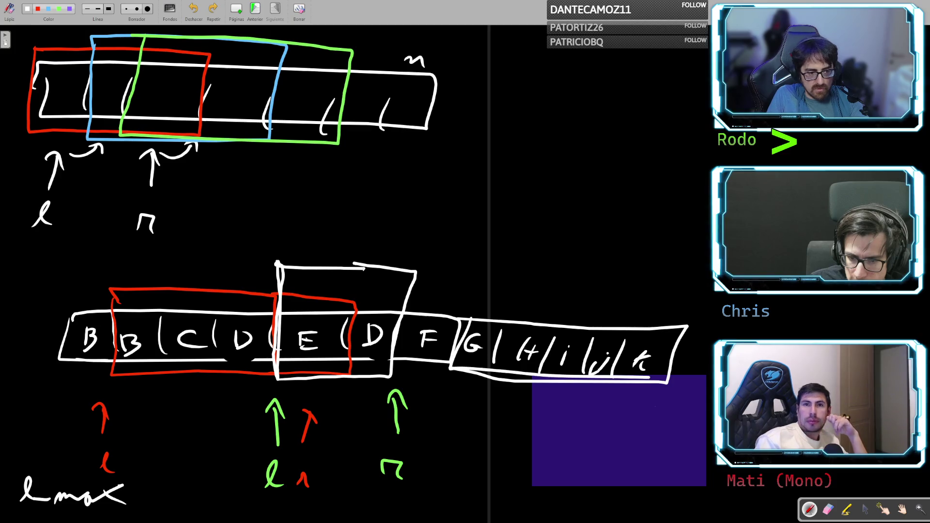
key(ctrl+z)
key(ctrl+z)
key(ctrl+z)
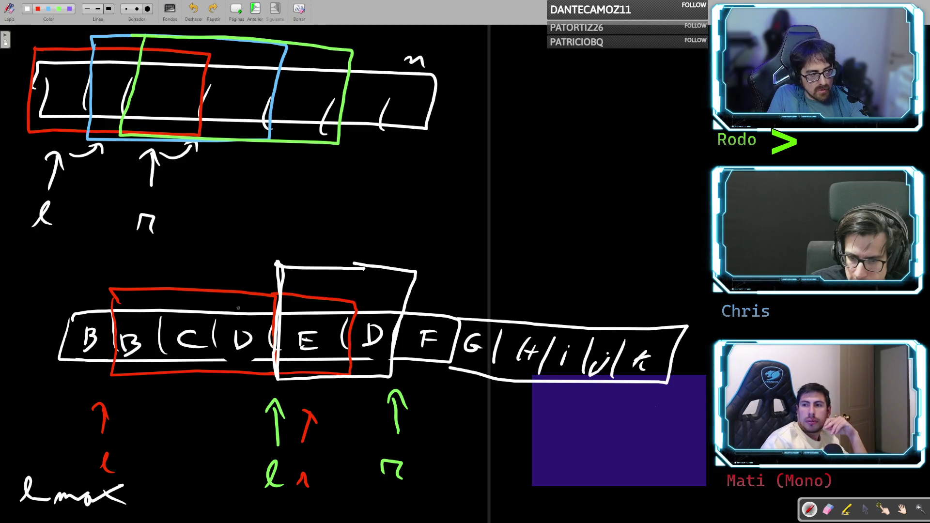
mouse_move(59, 288)
mouse_down()
mouse_move(32, 407)
mouse_move(29, 393)
mouse_move(276, 379)
mouse_move(669, 394)
mouse_move(678, 416)
mouse_up()
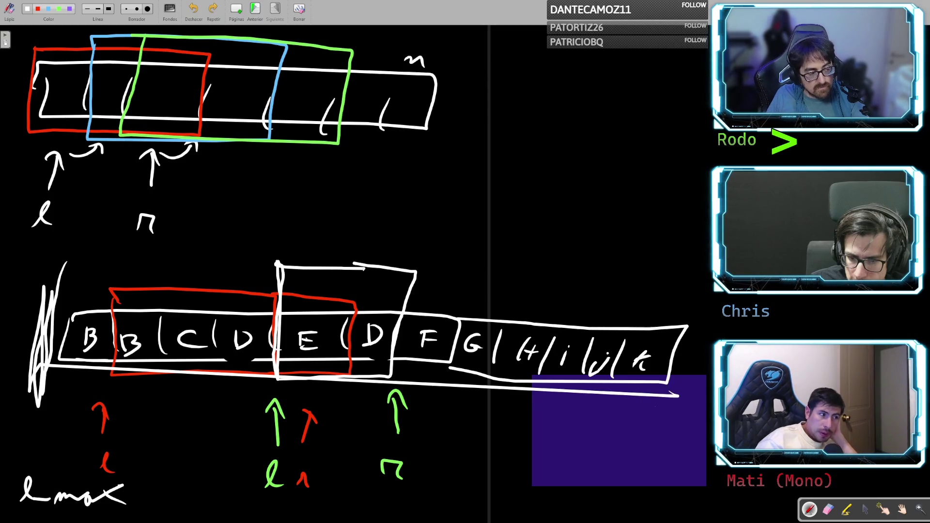
- Remove the scribble and bottom stroke, then draw an empty [ ] right of the upper array
key(ctrl+z)
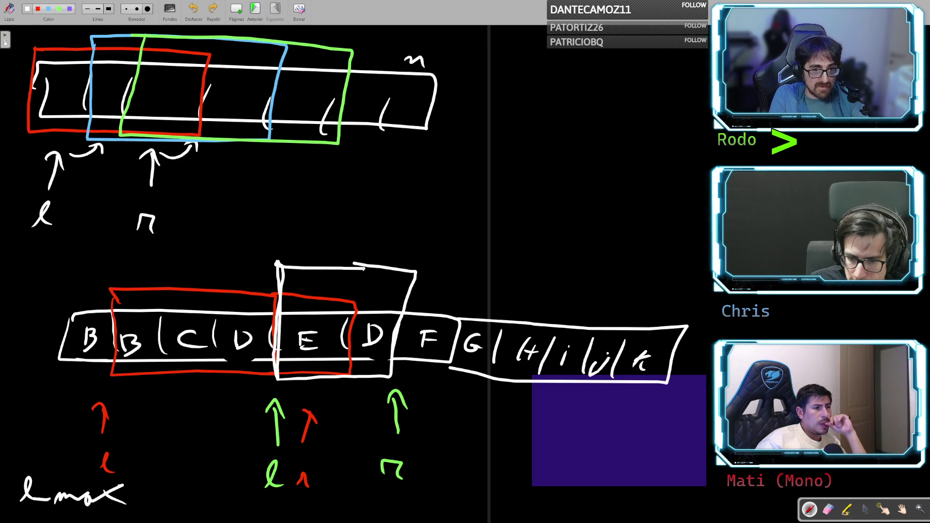
drag(540, 182, 556, 218)
drag(575, 184, 576, 216)
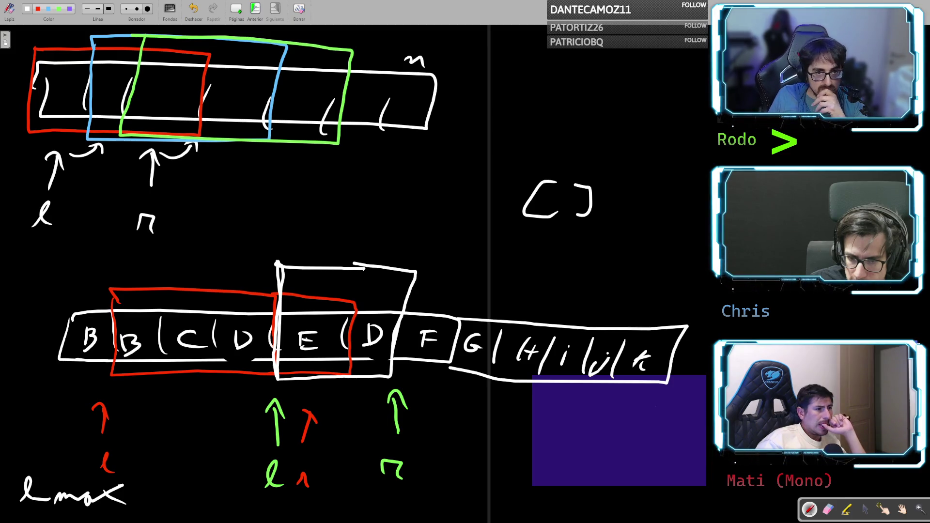
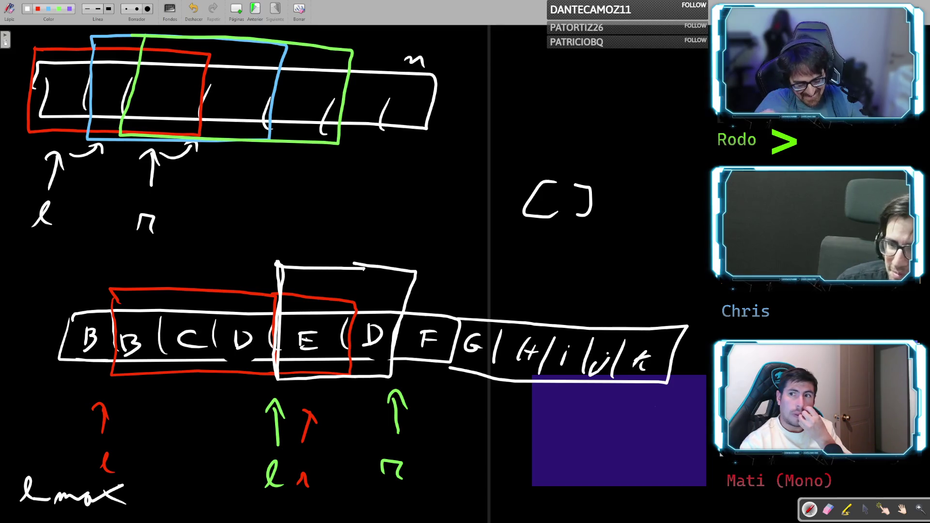
- Switch from the whiteboard to the Chrome window showing the algorithms notes
key(alt+Tab)
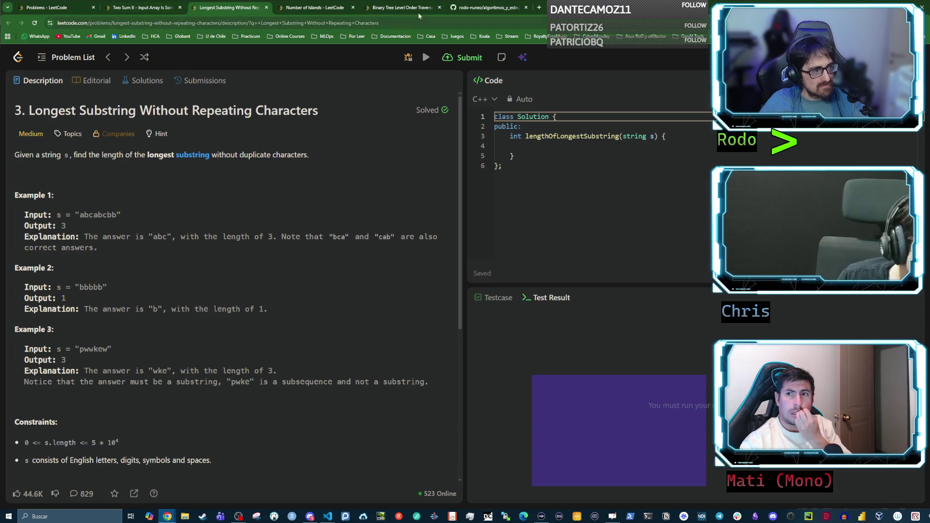
key(alt+Tab)
key(alt+Tab)
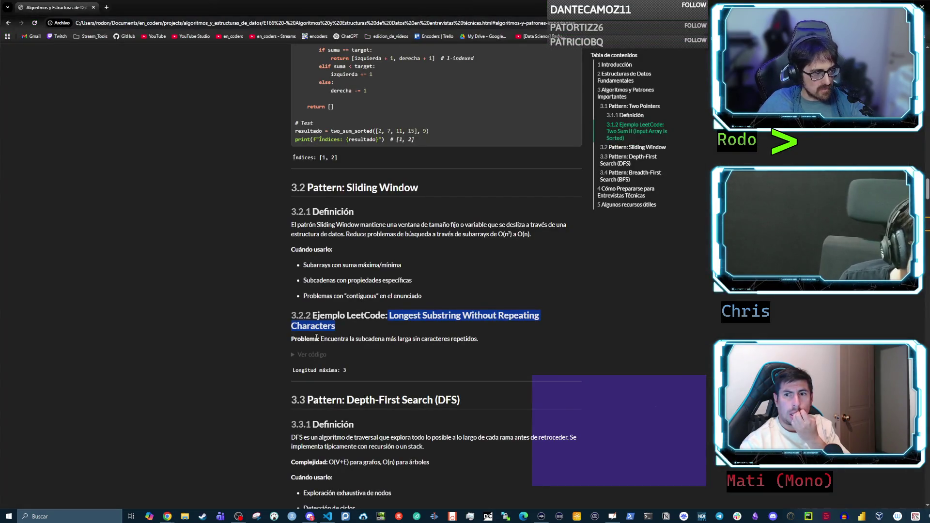
- Expand the Longest Substring example's code and highlight its izquierda = 0 and max_len = 0 lines
click(312, 357)
scroll(313, 358, down, 3)
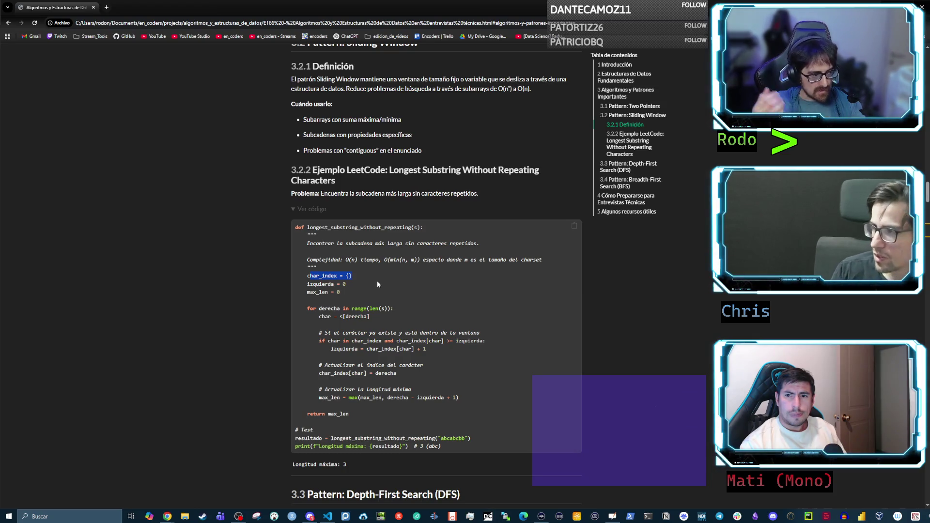
drag(346, 284, 306, 283)
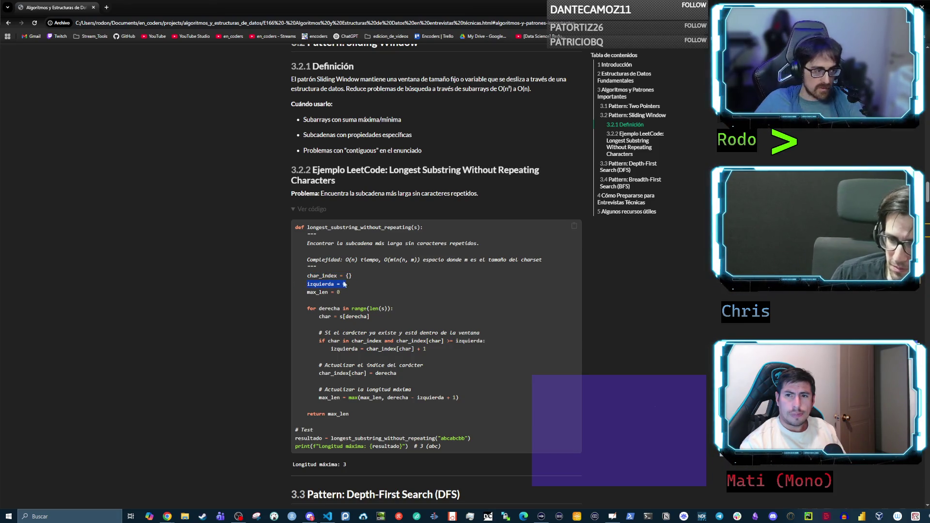
drag(340, 292, 308, 293)
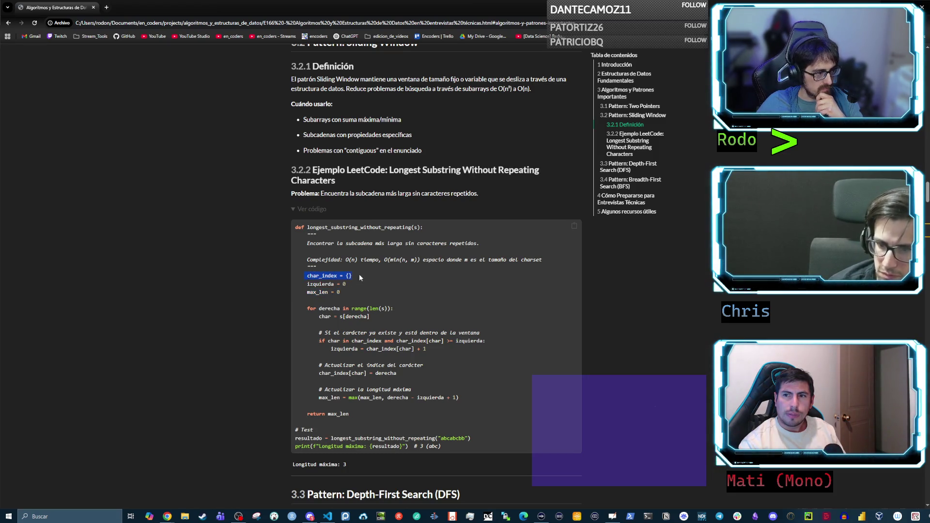
click(371, 302)
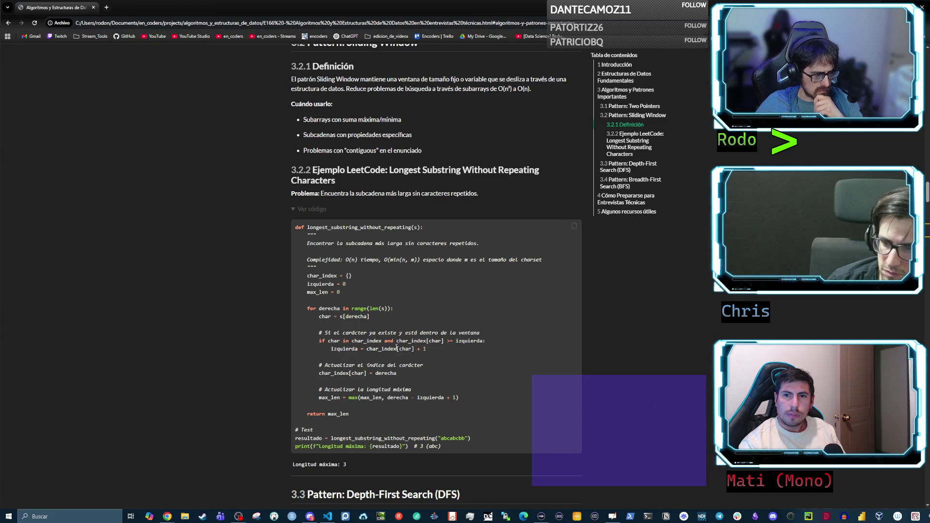
drag(311, 308, 356, 309)
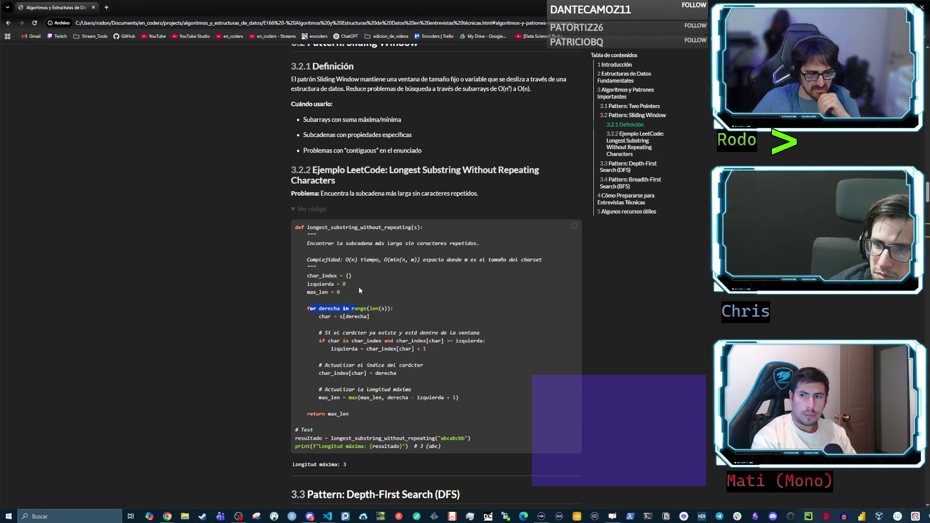
drag(391, 320, 397, 308)
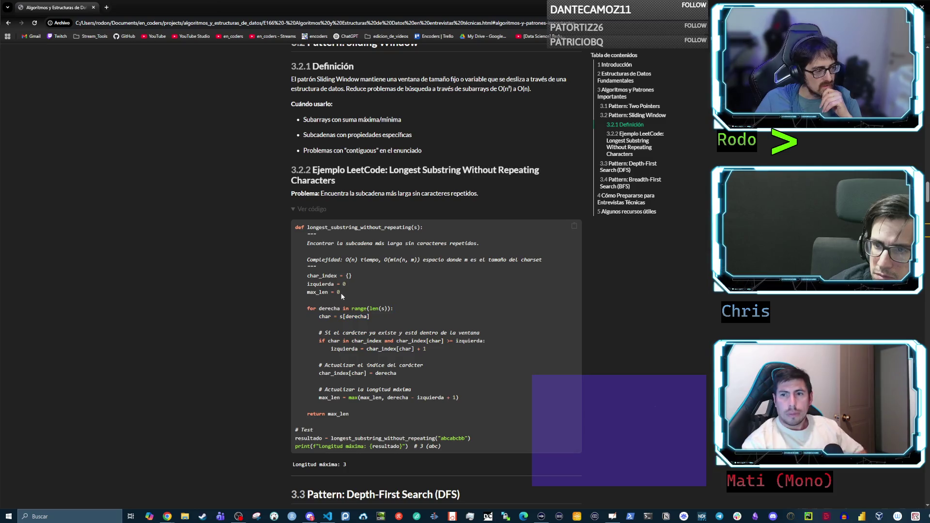
drag(324, 310, 396, 310)
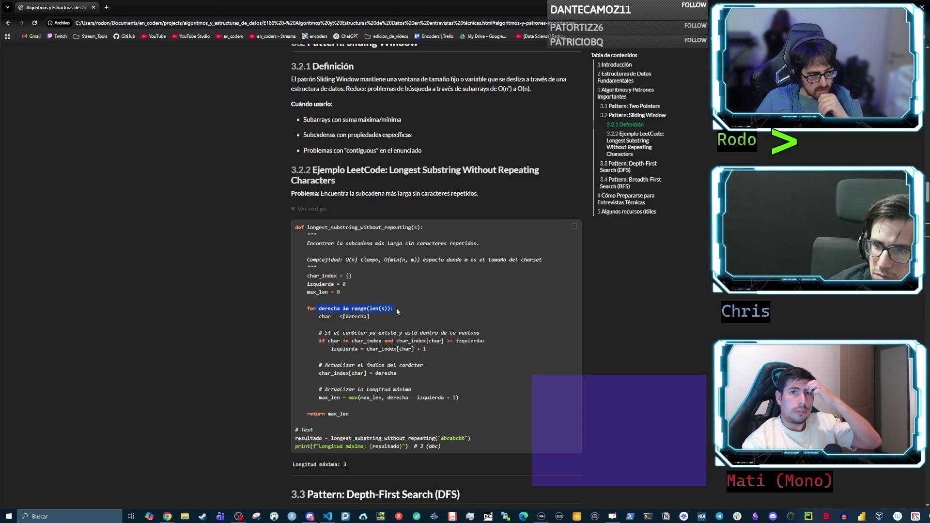
click(343, 309)
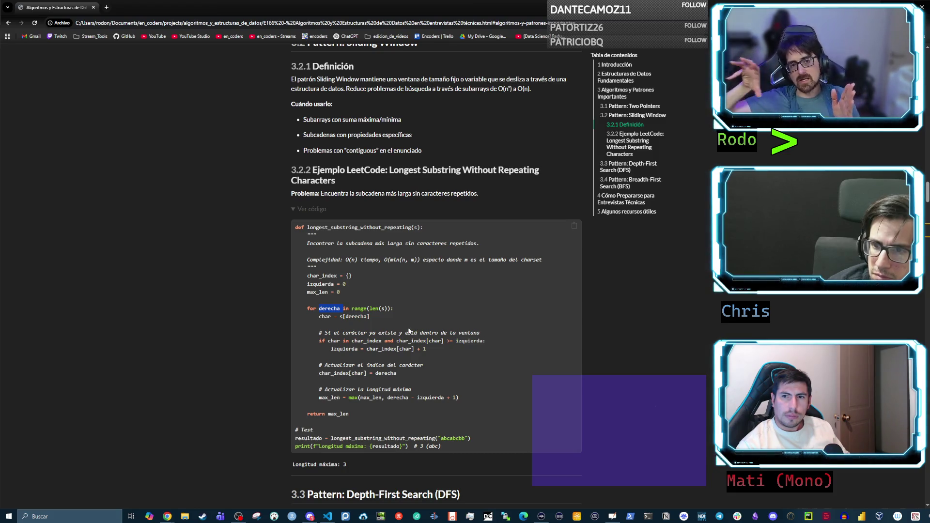
click(333, 342)
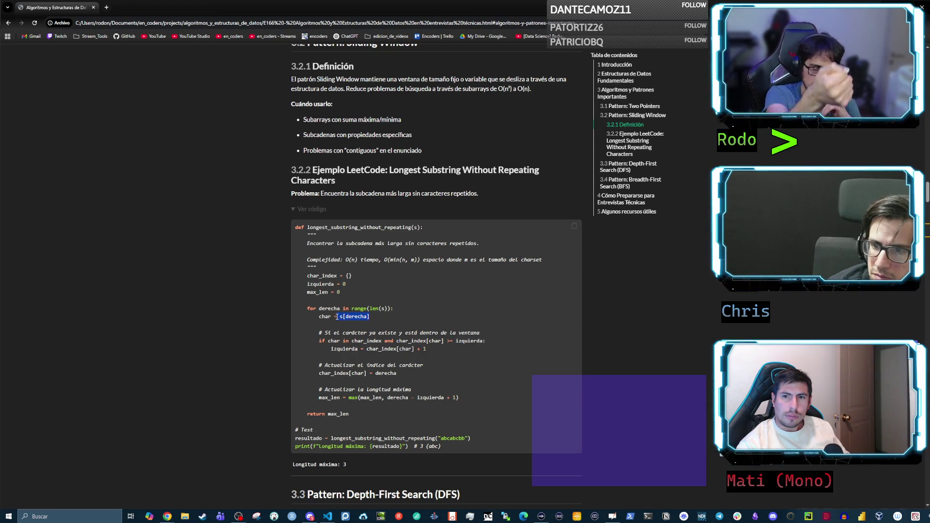
double_click(356, 316)
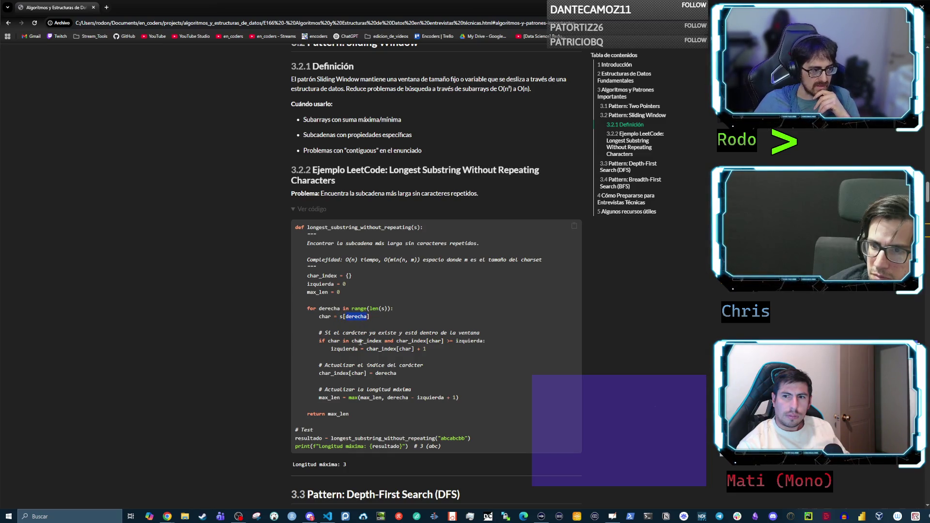
click(354, 341)
double_click(354, 341)
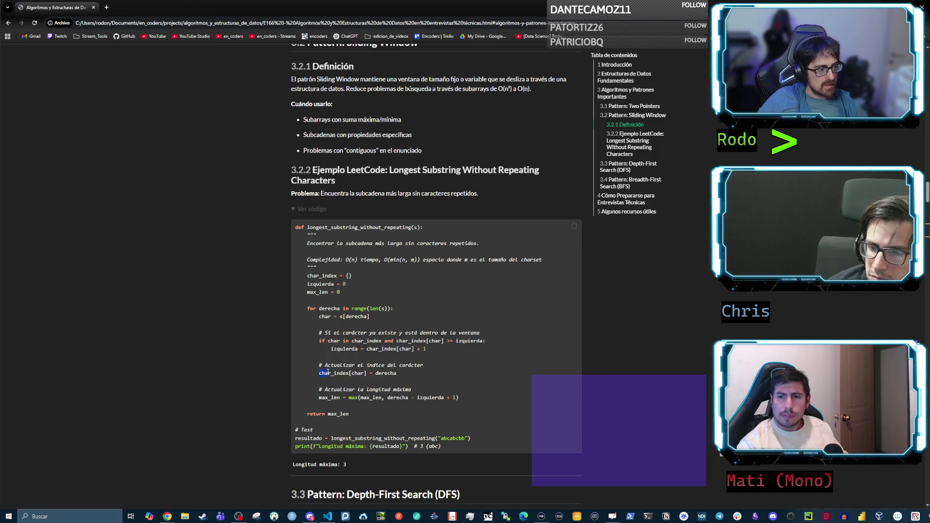
drag(320, 372, 364, 373)
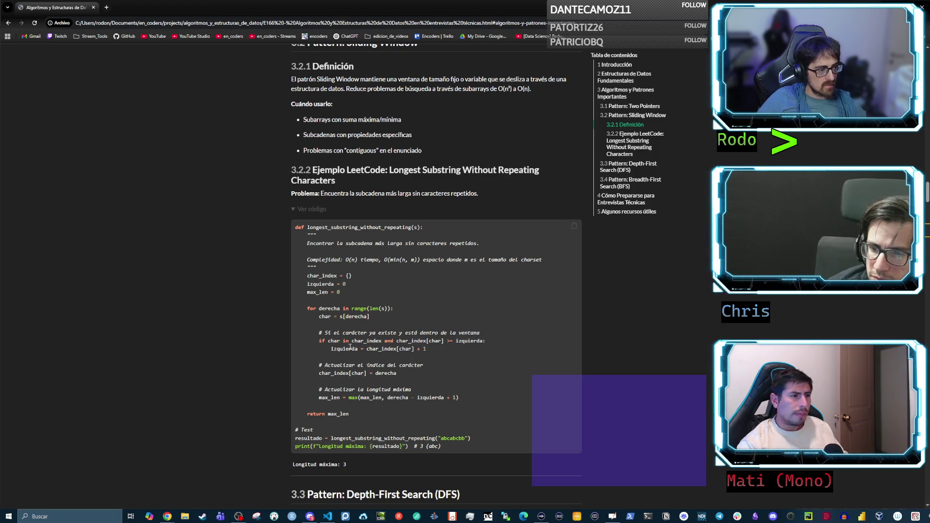
drag(331, 349, 352, 349)
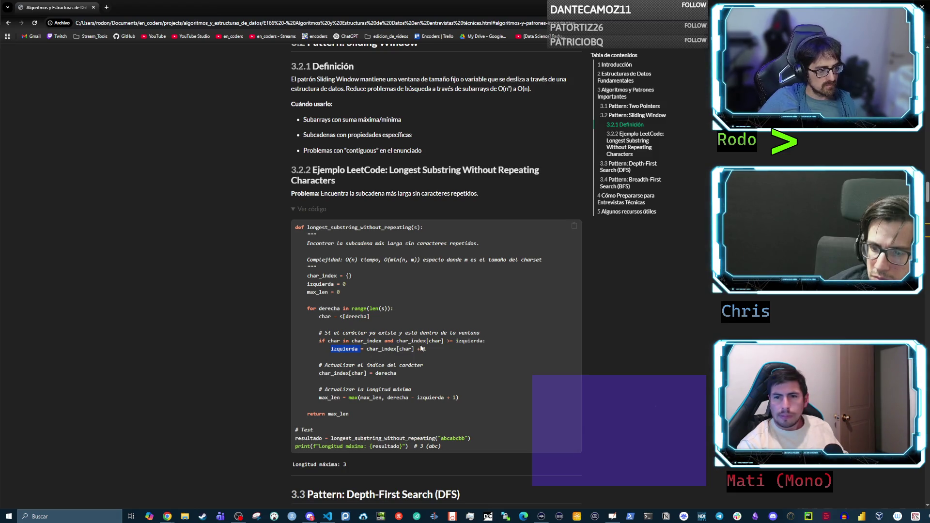
drag(329, 340, 472, 344)
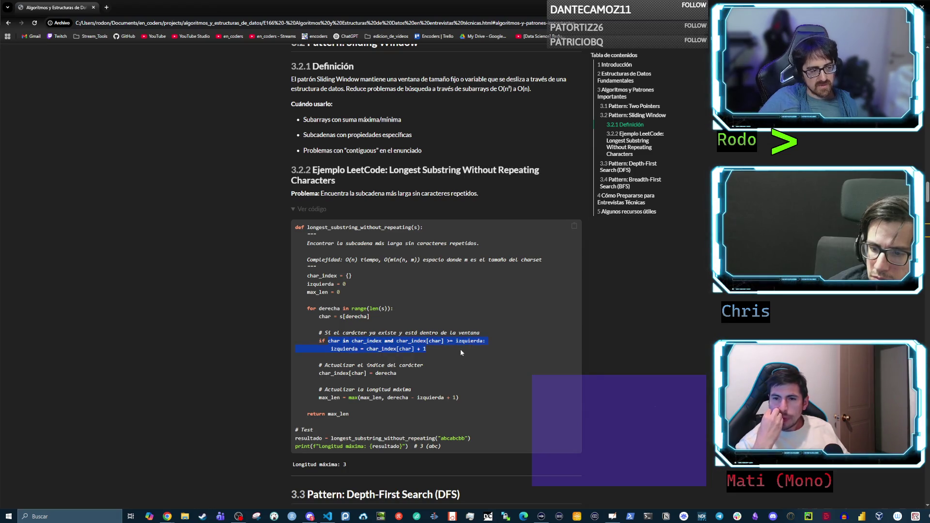
click(353, 354)
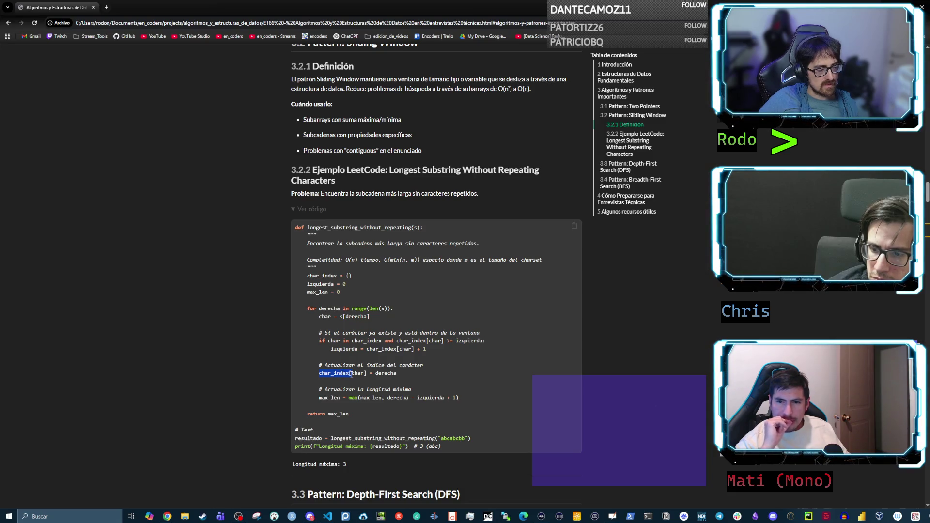
drag(351, 374, 366, 374)
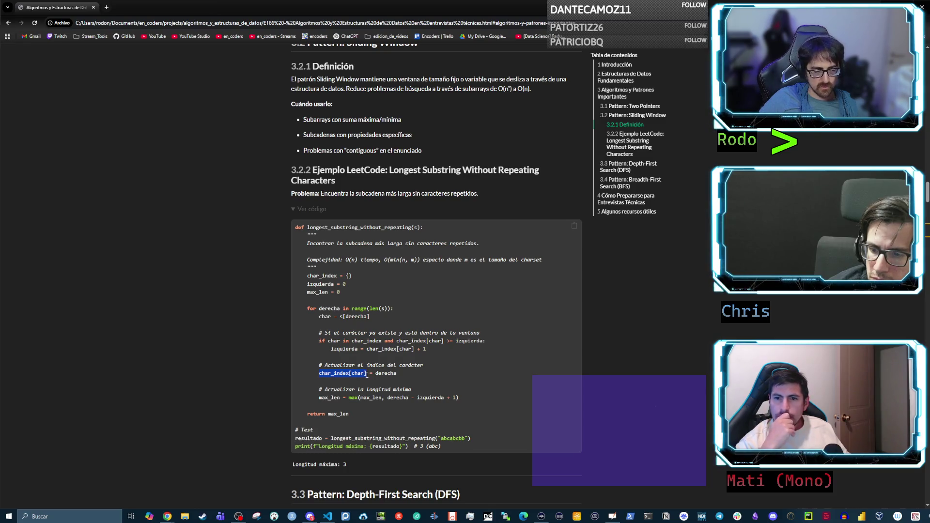
double_click(387, 373)
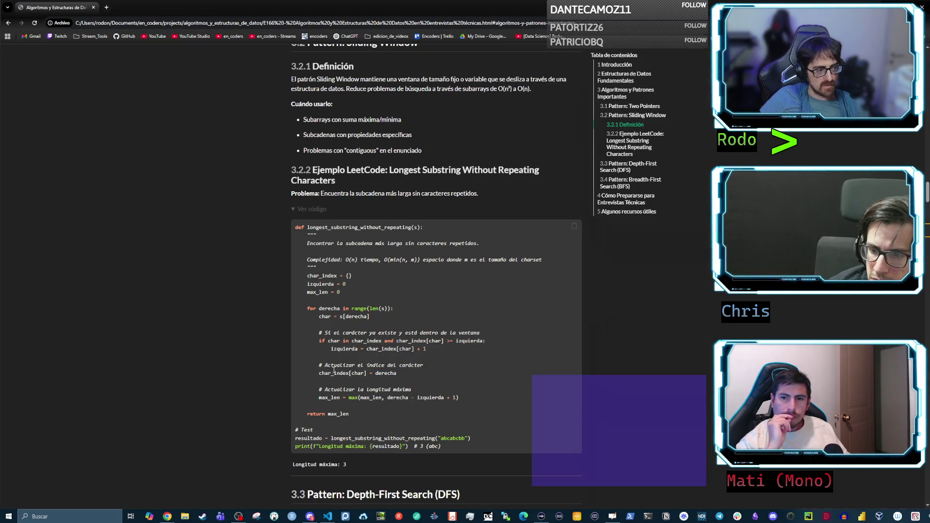
click(376, 371)
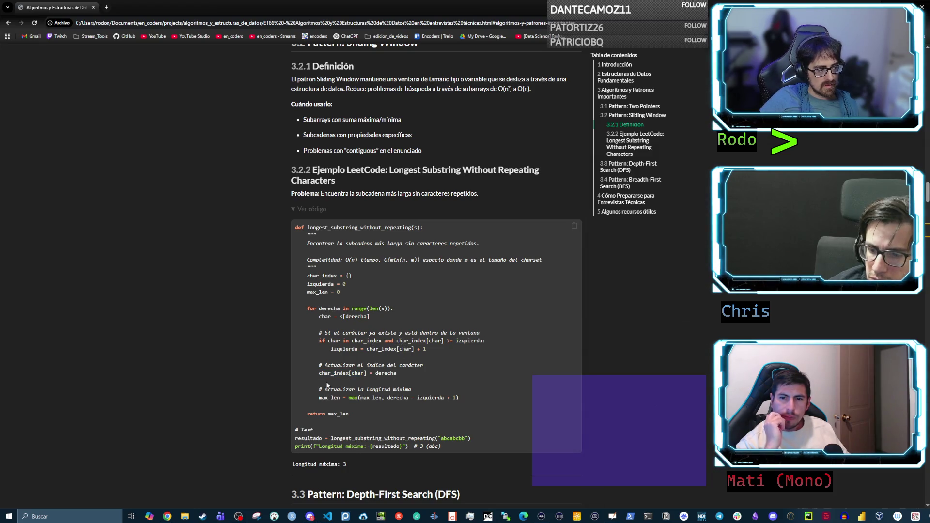
double_click(330, 398)
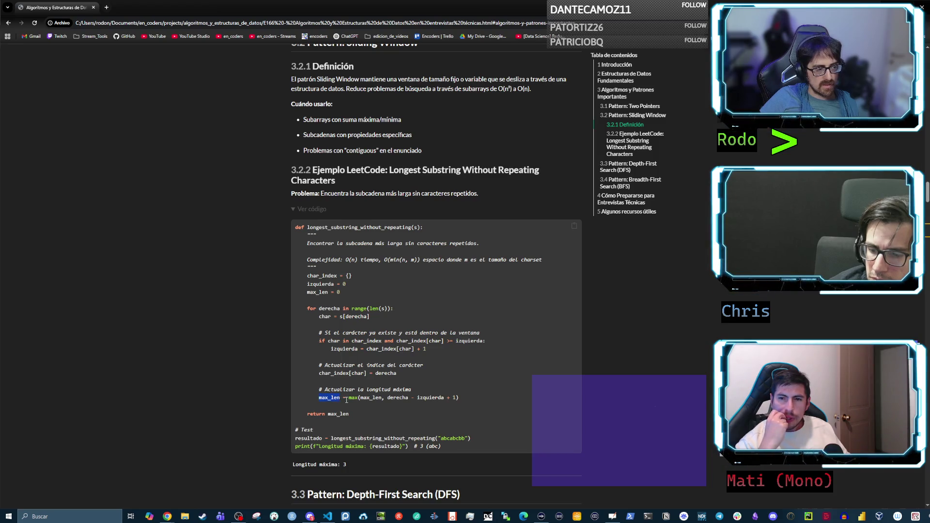
double_click(352, 398)
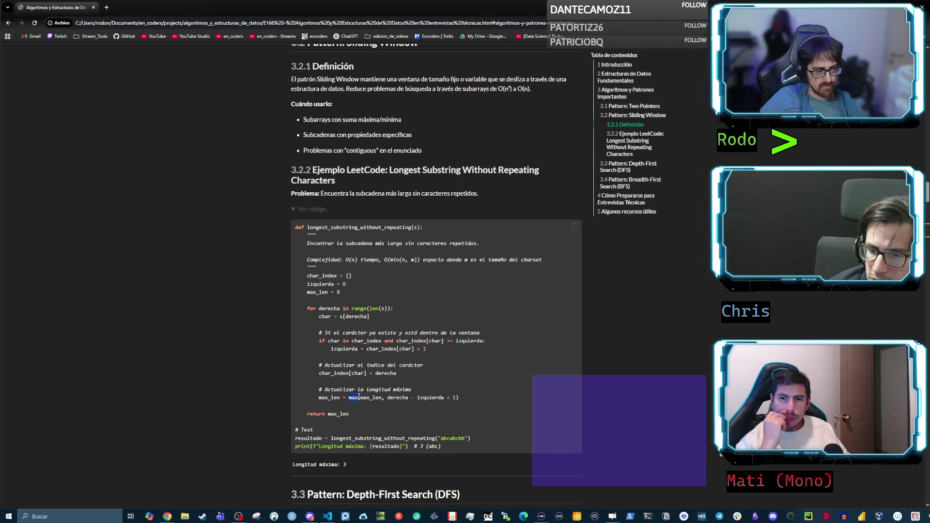
click(330, 397)
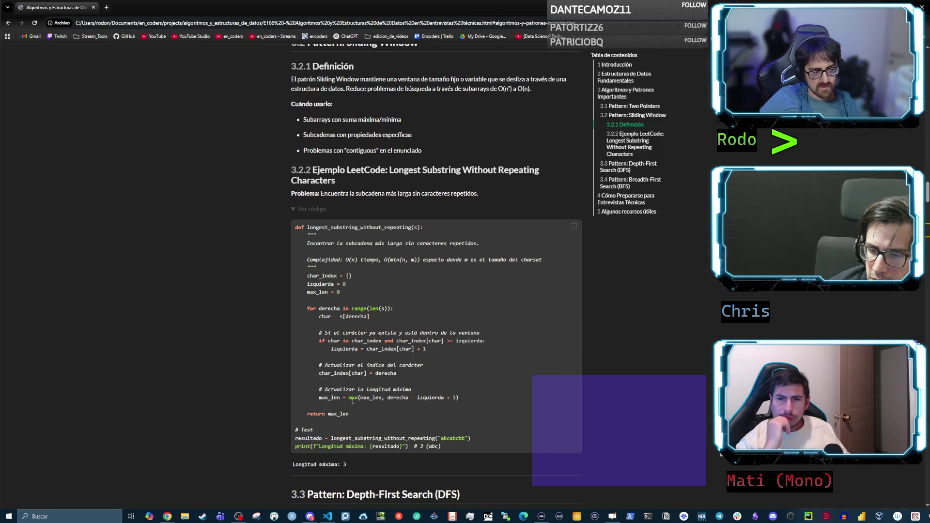
double_click(364, 398)
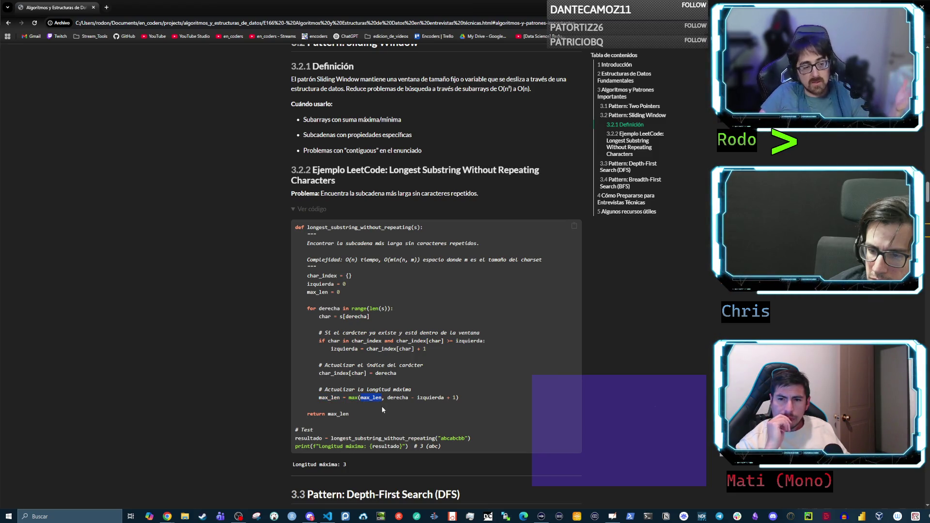
click(402, 397)
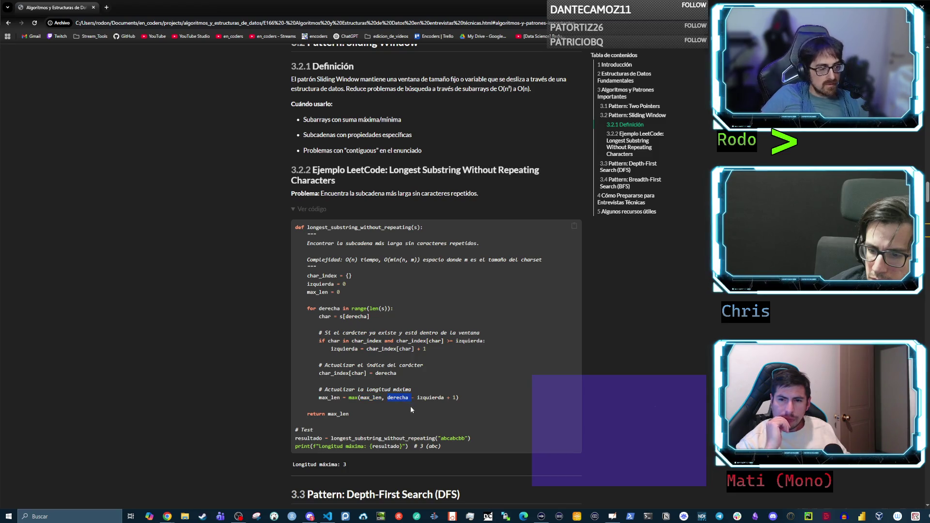
drag(399, 398, 456, 396)
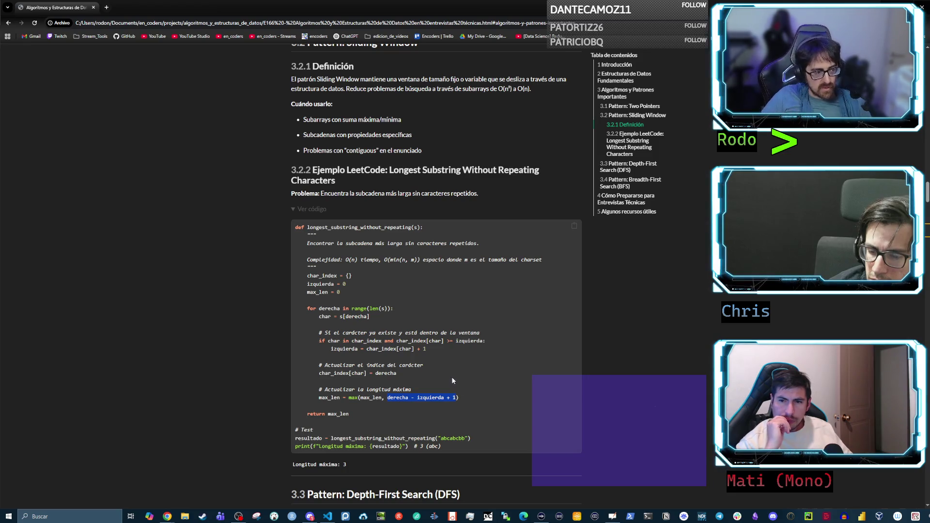
click(413, 347)
mouse_move(429, 344)
mouse_down()
mouse_move(341, 341)
mouse_move(384, 341)
mouse_up()
click(327, 343)
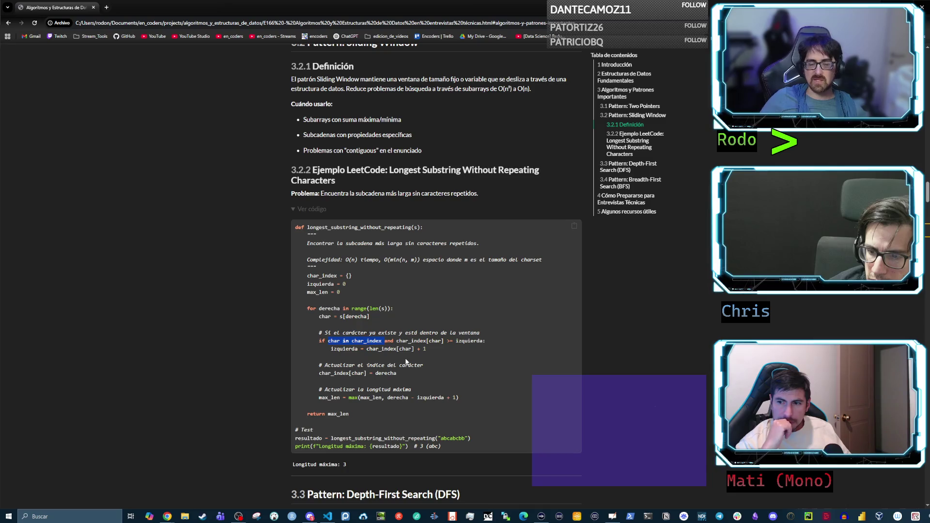
double_click(351, 349)
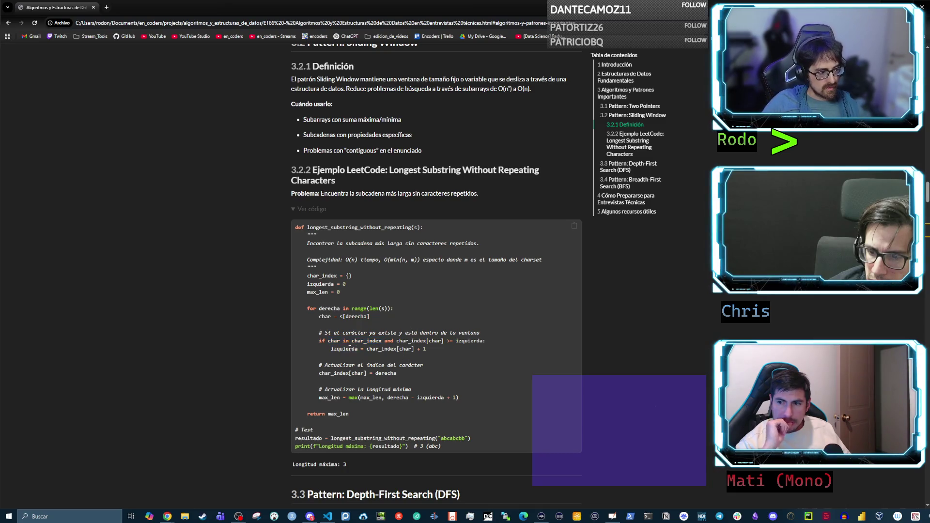
drag(366, 349, 412, 349)
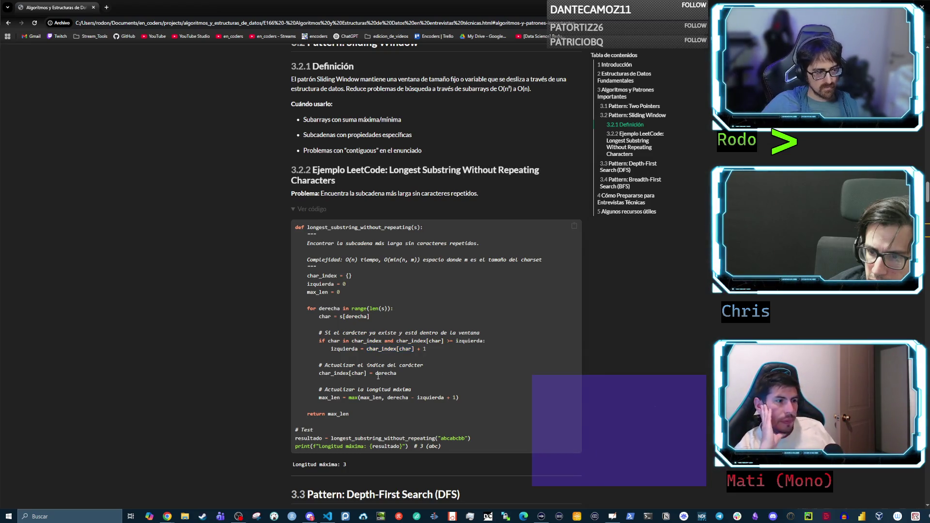
mouse_move(361, 412)
mouse_down()
mouse_move(301, 363)
mouse_move(285, 286)
mouse_up()
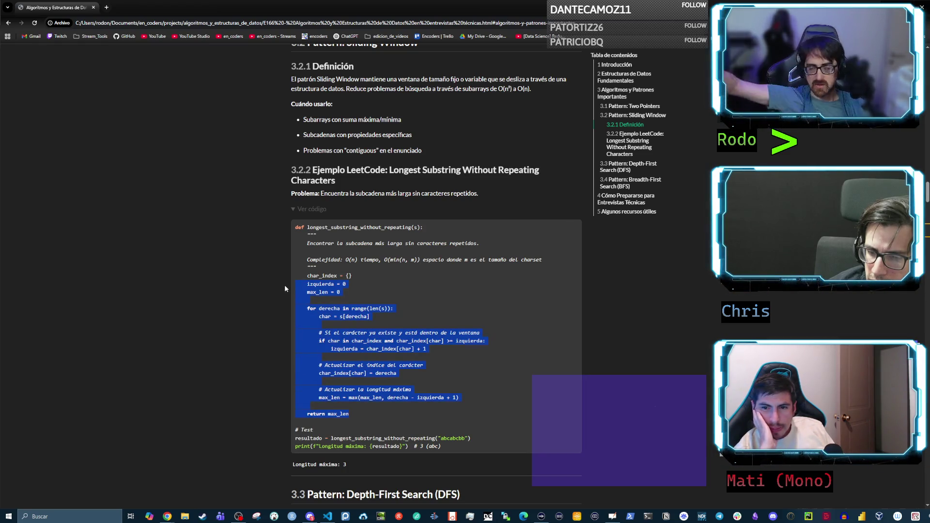
double_click(338, 414)
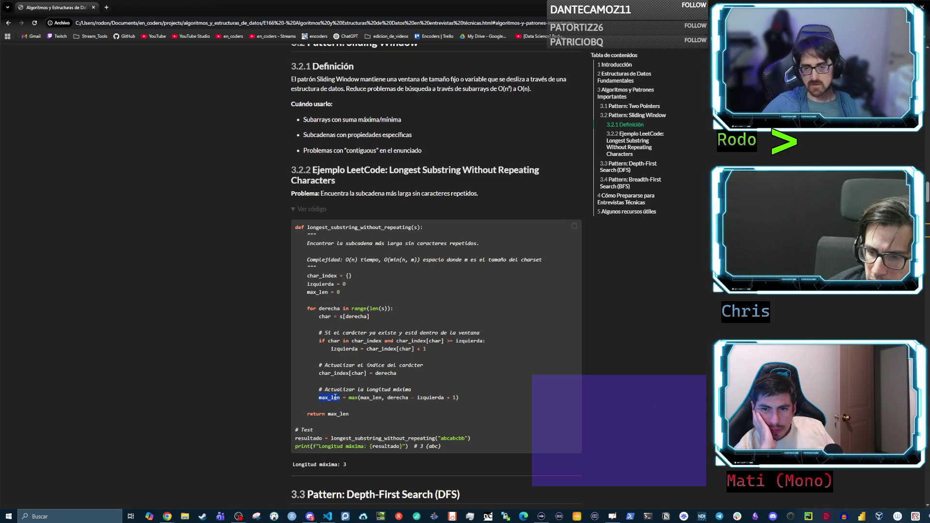
double_click(380, 398)
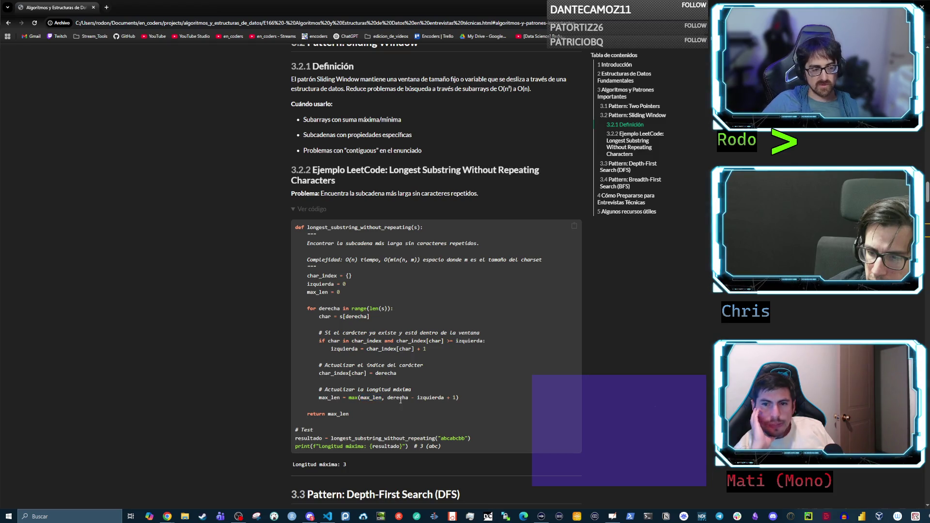
drag(344, 398, 483, 404)
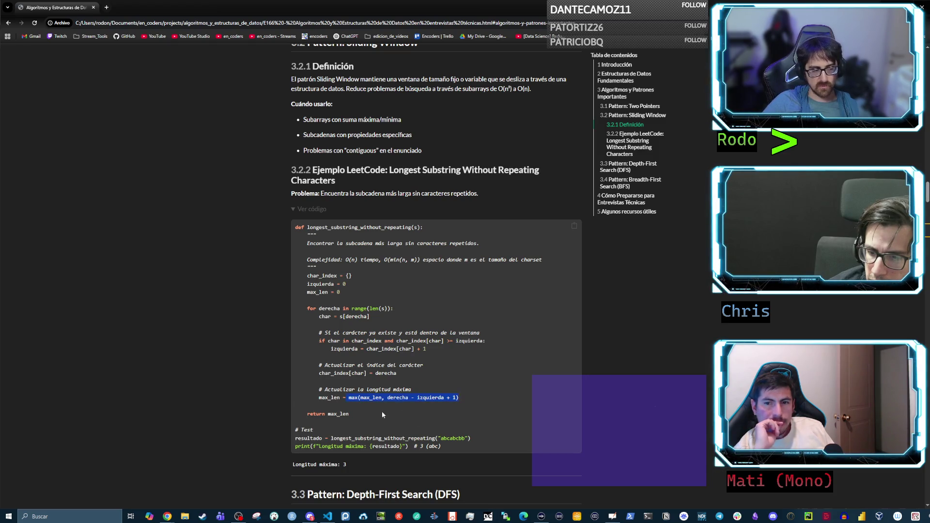
mouse_move(361, 416)
mouse_down()
mouse_move(266, 316)
mouse_move(271, 219)
mouse_up()
click(402, 312)
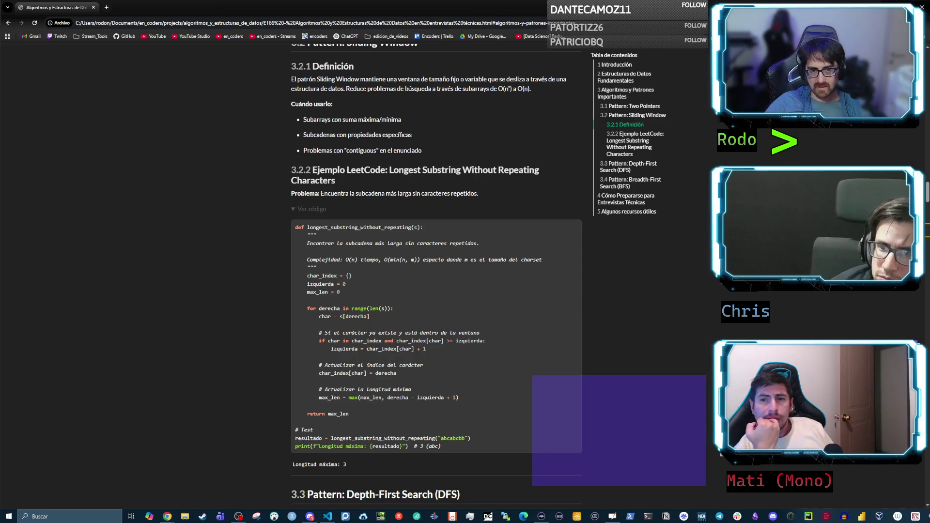
key(alt+Tab)
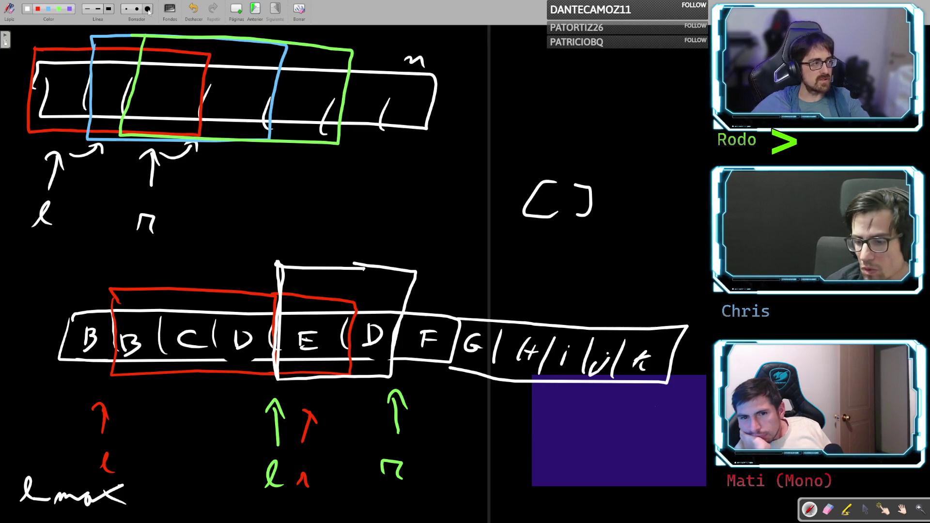
- Start a fresh blank whiteboard page from Páginas
click(240, 10)
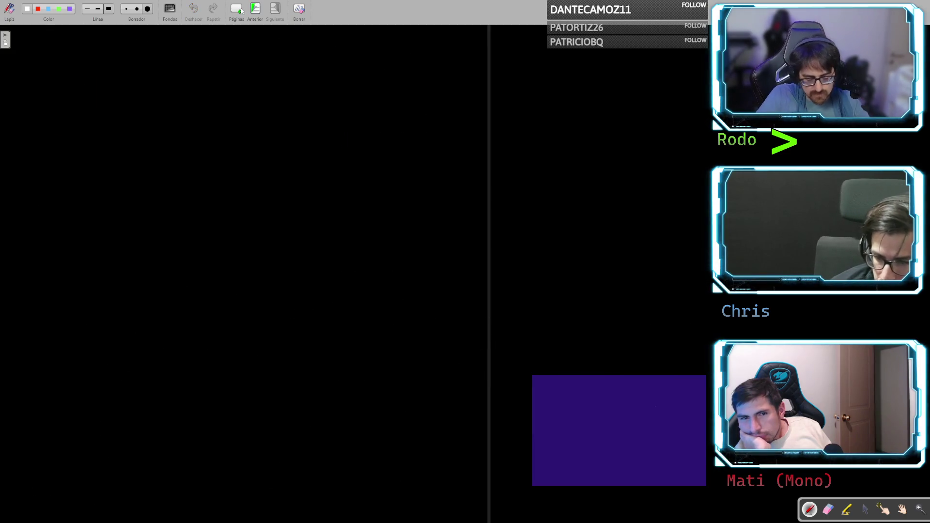
- Draw a long array box divided into eight cells
mouse_move(45, 59)
mouse_down()
mouse_move(46, 76)
mouse_move(343, 114)
mouse_move(446, 62)
mouse_move(52, 60)
mouse_up()
drag(110, 62, 107, 110)
drag(168, 70, 169, 112)
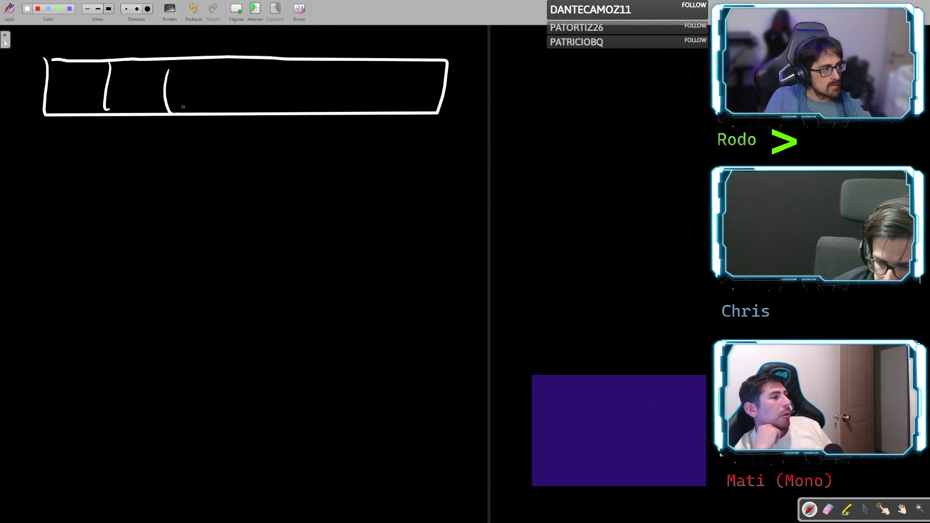
drag(233, 76, 225, 113)
drag(280, 79, 269, 117)
drag(327, 79, 317, 115)
drag(372, 80, 368, 117)
drag(413, 85, 403, 119)
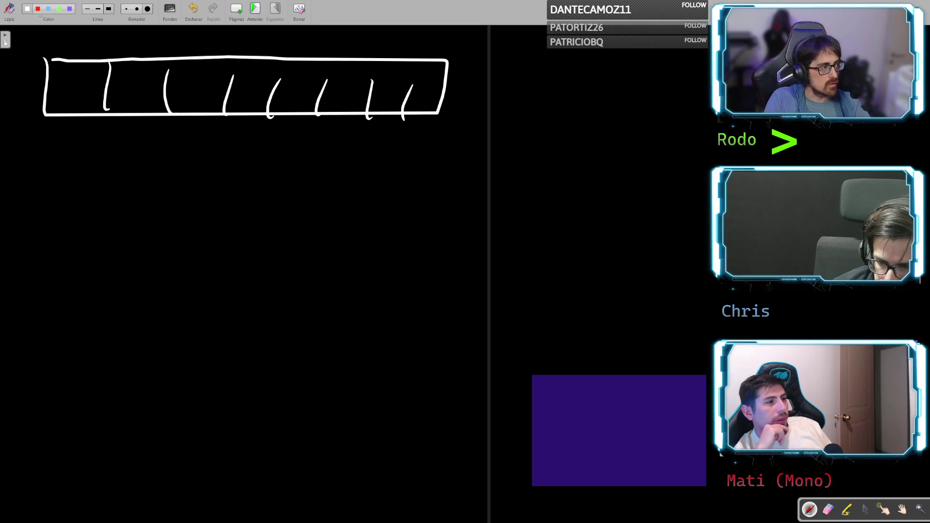
- In red, outline the first cell, write n = 8, and sketch windows over the next cells
click(38, 8)
mouse_move(46, 53)
mouse_down()
mouse_move(52, 115)
mouse_move(116, 54)
mouse_move(51, 53)
mouse_up()
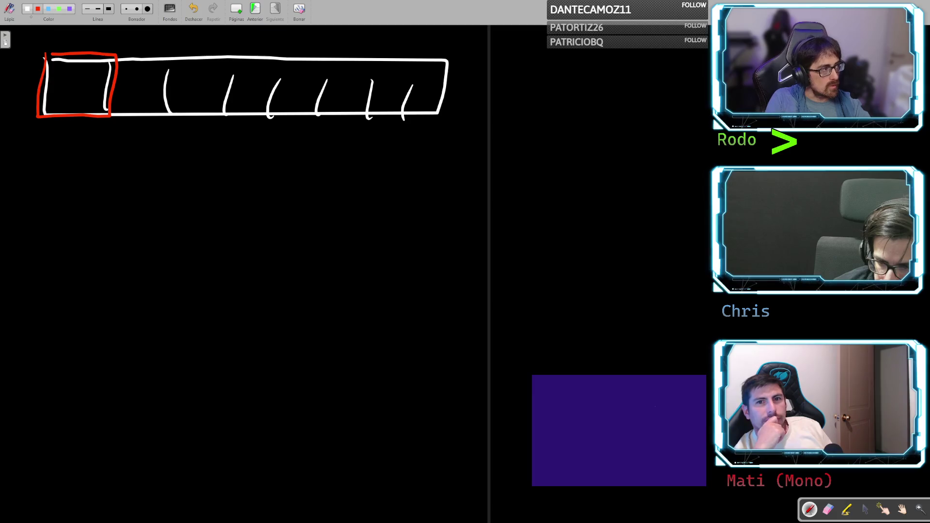
drag(411, 47, 432, 47)
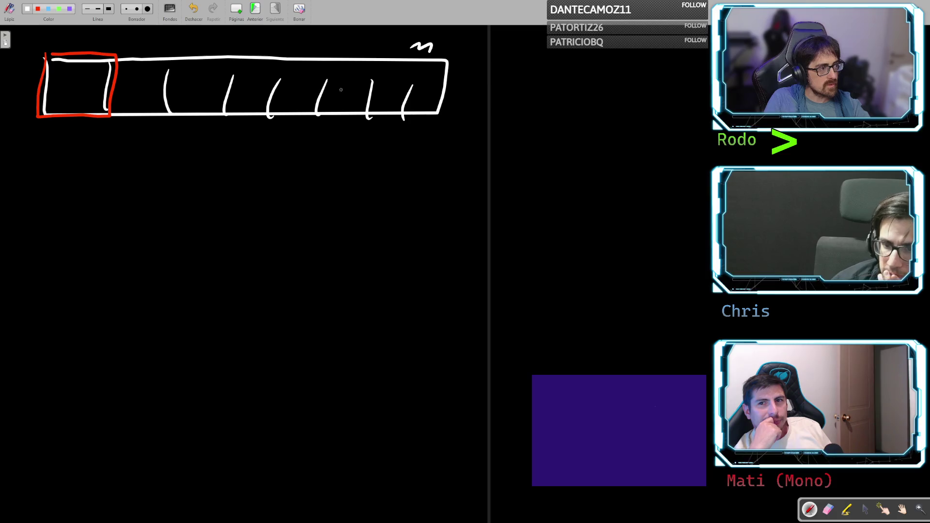
mouse_move(450, 42)
mouse_down()
mouse_move(474, 56)
mouse_move(480, 39)
mouse_up()
click(41, 9)
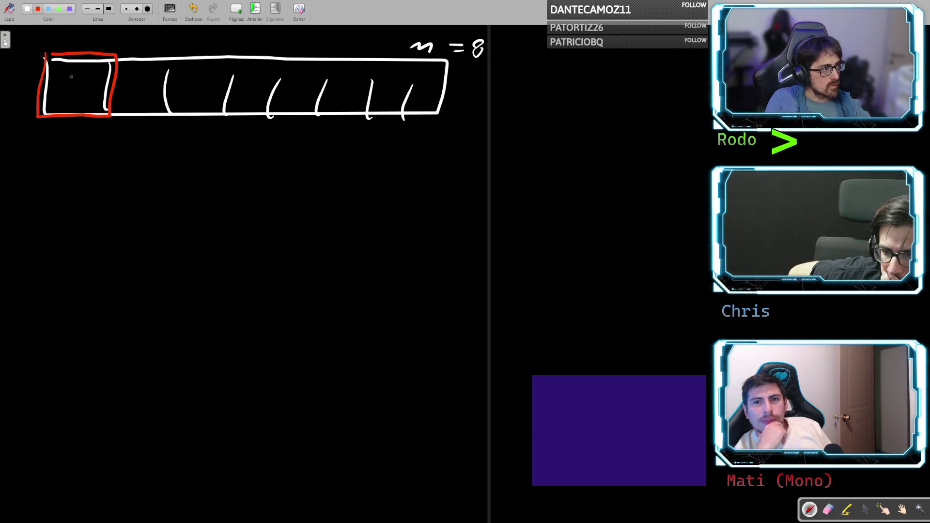
mouse_move(114, 58)
mouse_down()
mouse_move(168, 82)
mouse_move(111, 114)
mouse_up()
drag(39, 73, 160, 115)
mouse_move(146, 62)
mouse_down()
mouse_move(241, 88)
mouse_move(59, 106)
mouse_up()
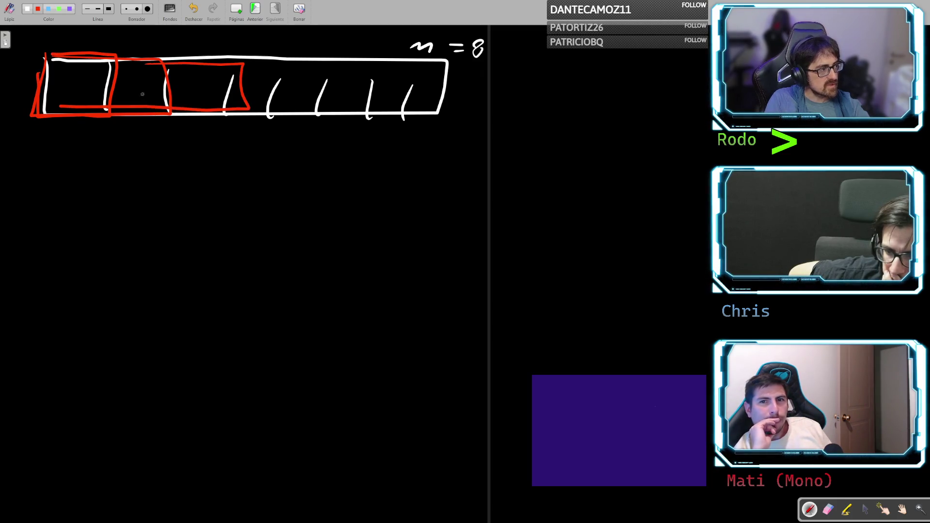
mouse_move(224, 67)
mouse_down()
mouse_move(418, 69)
mouse_move(221, 110)
mouse_move(111, 110)
mouse_up()
- Undo the extra red strokes, restore the last divider, and write n=8 in white beside the box
key(ctrl+z)
key(ctrl+z)
key(ctrl+z)
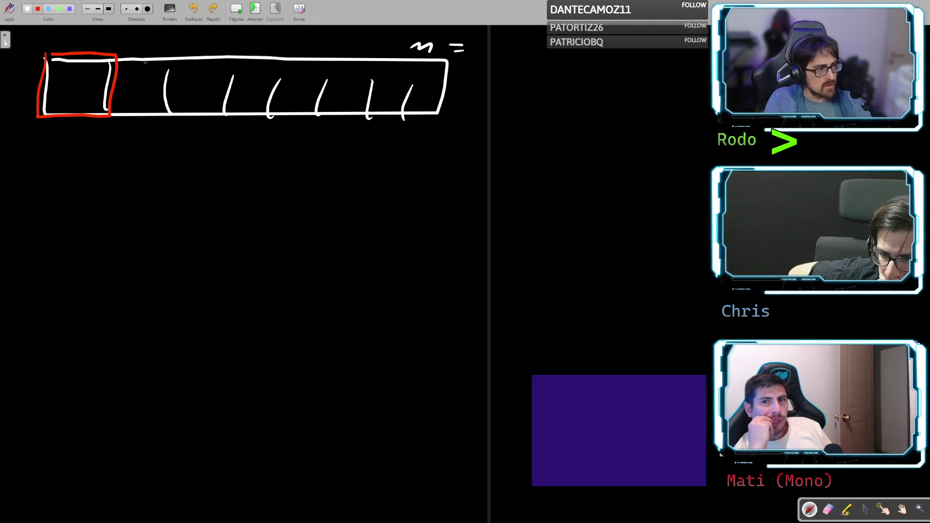
key(ctrl+z)
key(ctrl+z)
key(ctrl+z)
key(ctrl+z)
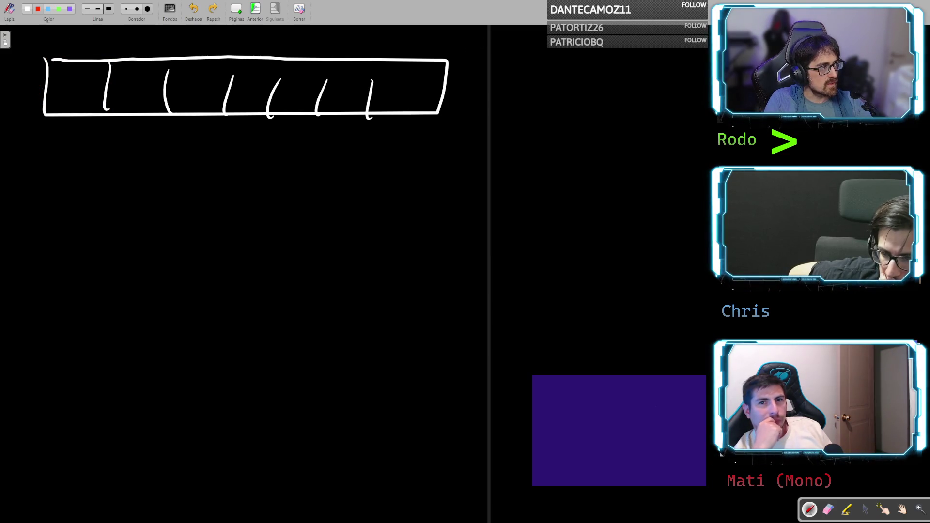
key(ctrl+y)
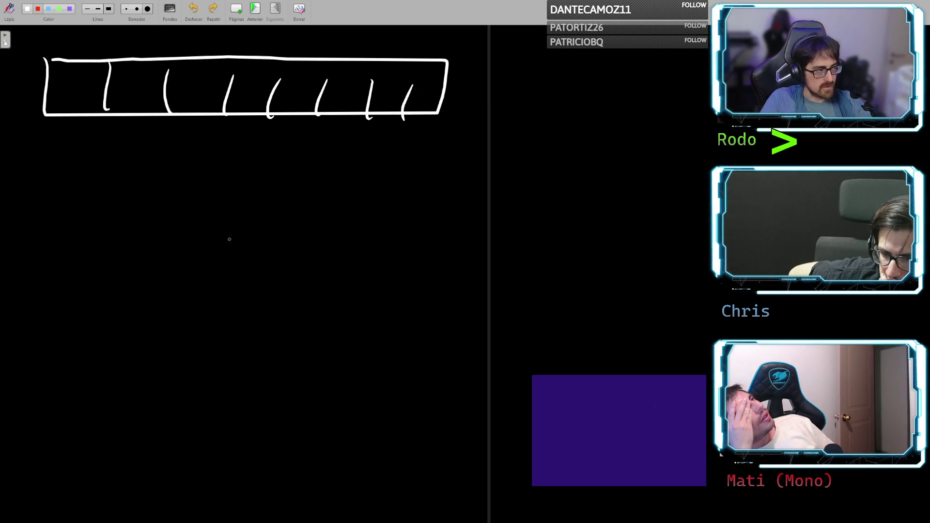
click(27, 8)
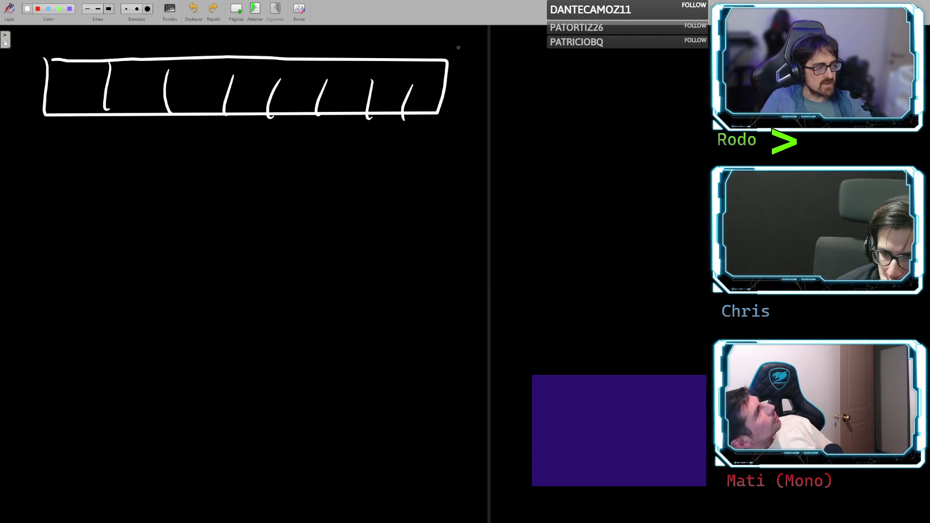
drag(460, 45, 477, 53)
drag(484, 50, 500, 54)
mouse_move(516, 48)
mouse_down()
mouse_move(521, 59)
mouse_move(515, 44)
mouse_up()
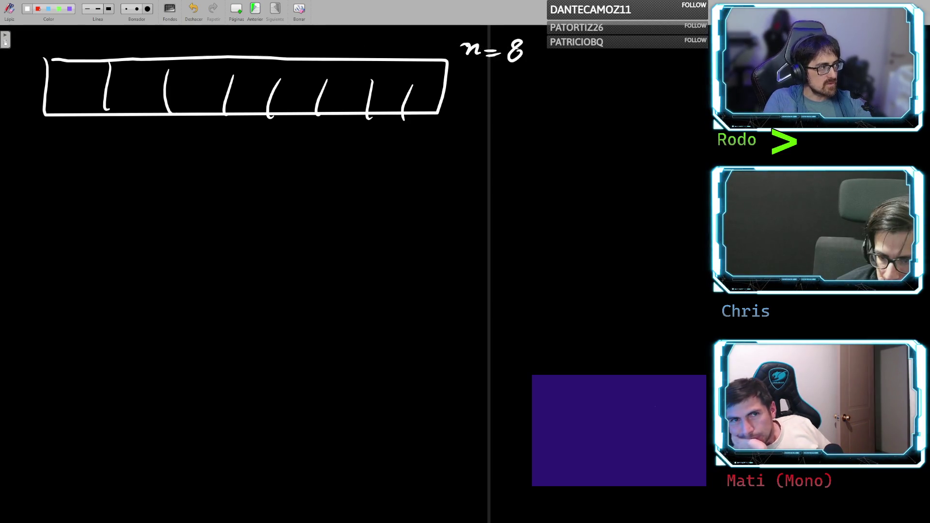
click(38, 9)
- Draw the summation of i from i=1 to n below the sum, redoing a botched stroke
mouse_move(109, 51)
mouse_down()
mouse_move(107, 119)
mouse_move(165, 90)
mouse_move(100, 57)
mouse_move(209, 61)
mouse_up()
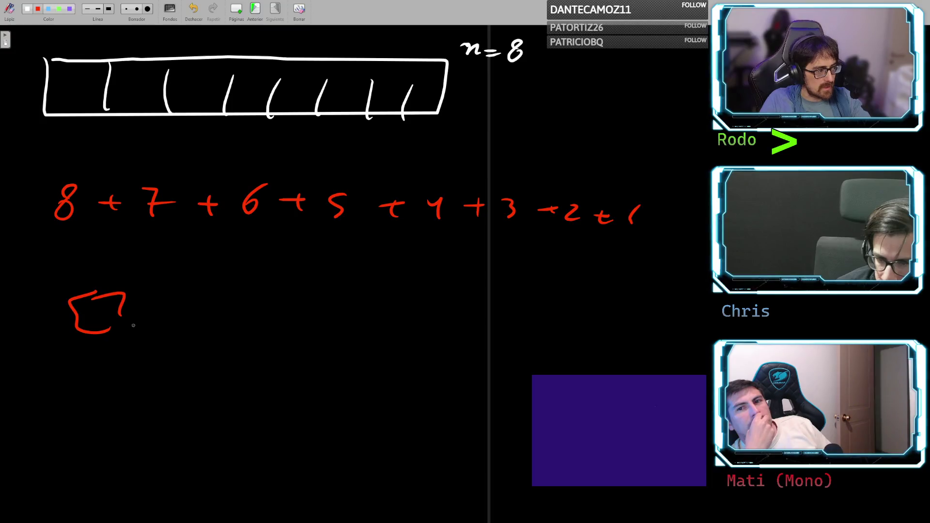
key(ctrl+z)
mouse_move(115, 291)
mouse_down()
mouse_move(118, 341)
mouse_move(117, 320)
mouse_up()
drag(103, 291, 127, 305)
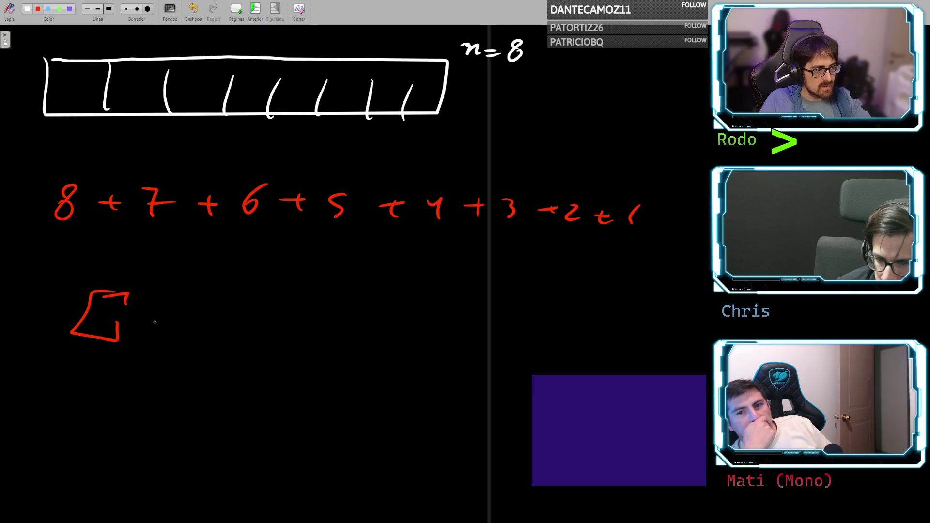
drag(152, 323, 160, 311)
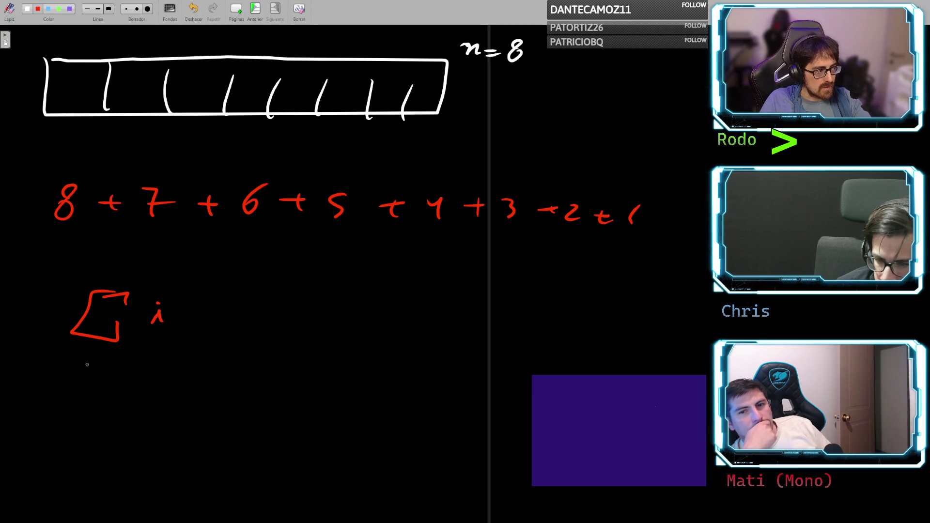
drag(73, 370, 108, 364)
drag(110, 362, 117, 372)
drag(101, 279, 119, 280)
drag(92, 362, 108, 361)
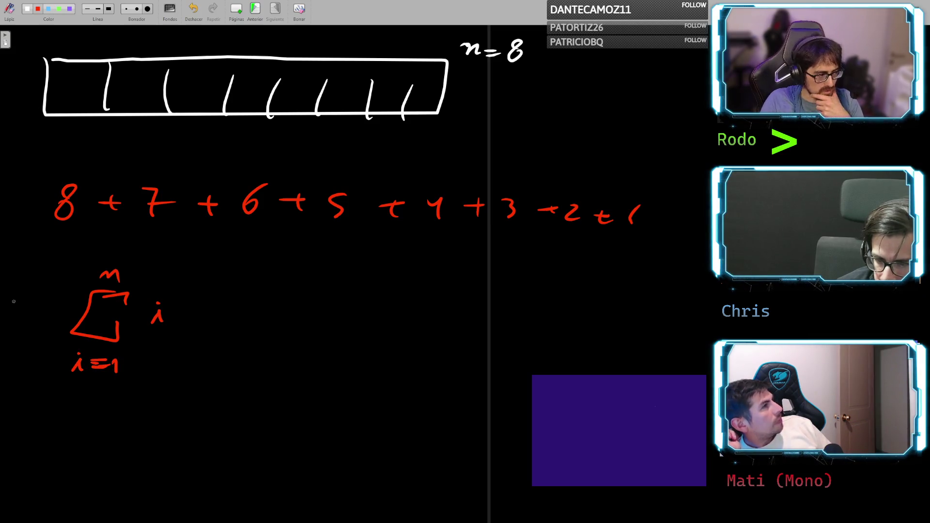
- Wrap the summation in O( ) and begin writing = O(n·…) after it
mouse_move(31, 290)
mouse_down()
mouse_move(57, 287)
mouse_move(62, 371)
mouse_move(88, 382)
mouse_up()
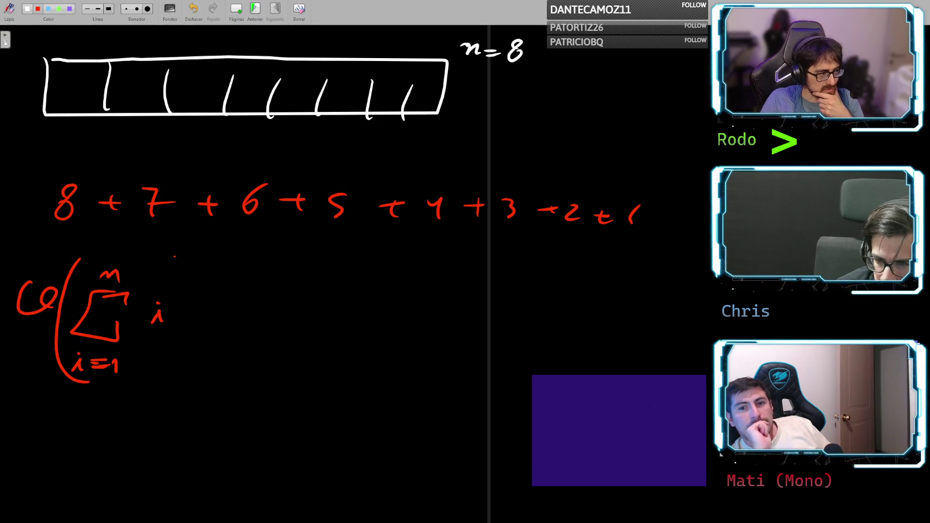
drag(174, 257, 171, 409)
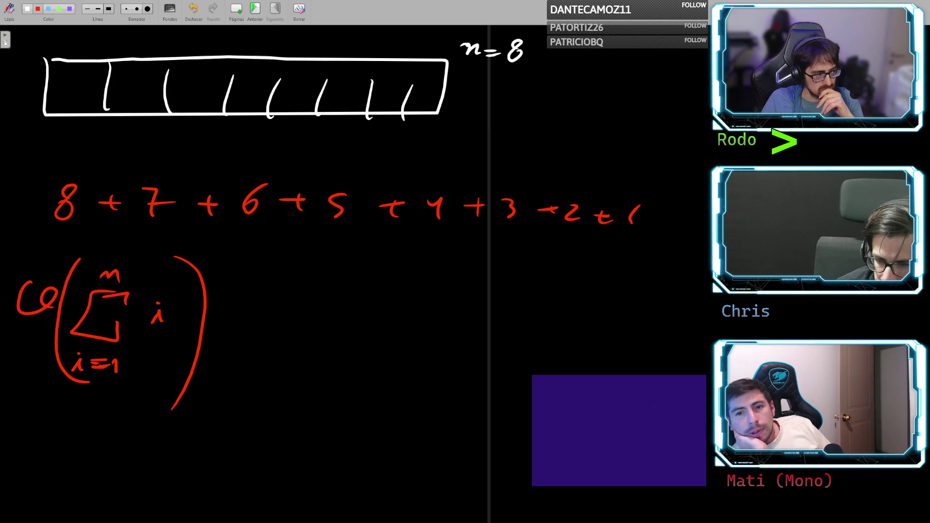
mouse_move(241, 303)
mouse_down()
mouse_move(266, 301)
mouse_move(274, 312)
mouse_up()
mouse_move(312, 278)
mouse_down()
mouse_move(322, 305)
mouse_move(335, 289)
mouse_move(376, 331)
mouse_up()
mouse_move(376, 299)
mouse_down()
mouse_move(389, 290)
mouse_move(402, 298)
mouse_move(487, 290)
mouse_up()
- Complete the expression as O(n·(n+1)/2) after the equals sign
click(421, 292)
drag(505, 286, 509, 306)
drag(439, 274, 437, 303)
drag(524, 272, 506, 306)
drag(369, 317, 516, 312)
mouse_move(443, 327)
mouse_down()
mouse_move(467, 340)
mouse_move(538, 275)
mouse_move(505, 347)
mouse_up()
drag(276, 385, 299, 385)
- Write = O(n²) on the next line and save the whiteboard document
drag(281, 402, 299, 401)
mouse_move(345, 376)
mouse_down()
mouse_move(324, 402)
mouse_move(373, 385)
mouse_up()
mouse_move(409, 409)
mouse_down()
mouse_move(433, 411)
mouse_move(453, 396)
mouse_up()
drag(405, 380, 406, 415)
drag(469, 382, 450, 414)
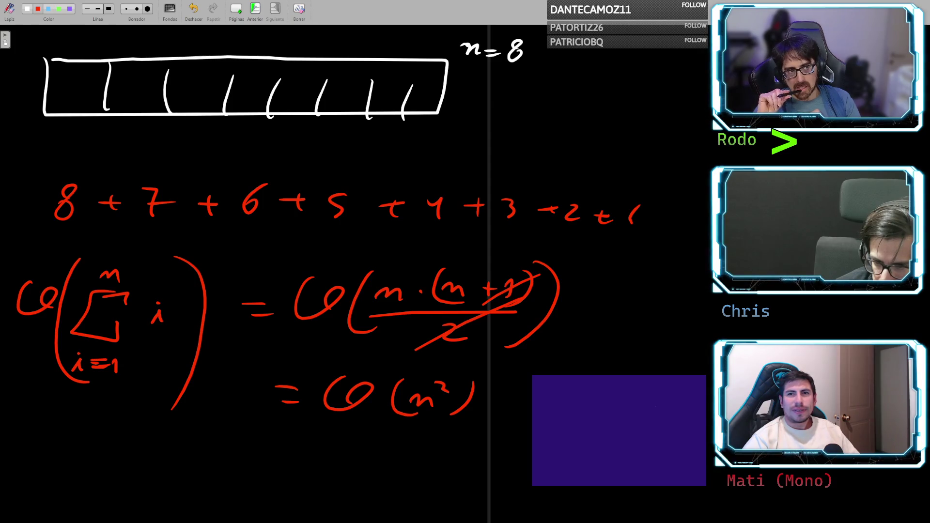
key(ctrl+s)
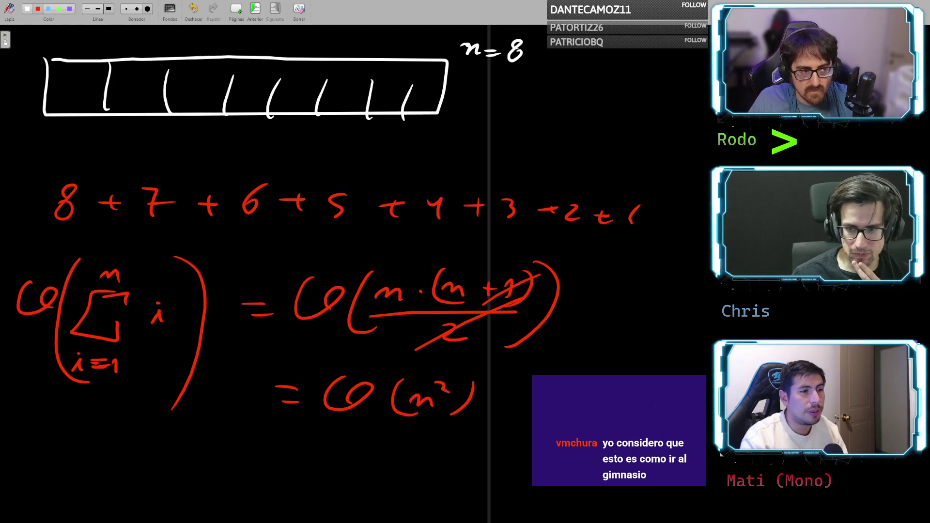
- Switch over to the Chrome window with the Longest Substring notes
key(alt+Tab)
key(Tab)
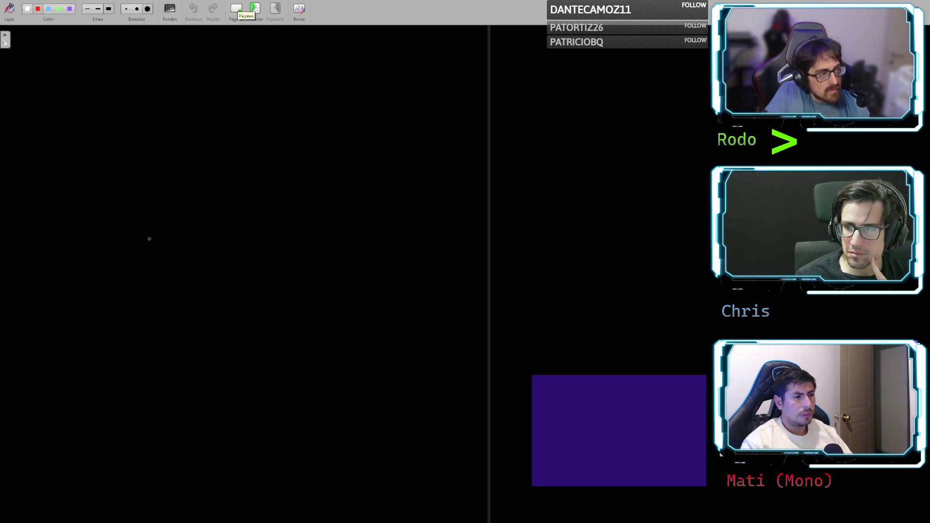
- Write red letters A and B at the top, and another A and B below
drag(129, 102, 136, 127)
drag(129, 104, 129, 141)
drag(376, 110, 377, 143)
mouse_move(378, 112)
mouse_down()
mouse_move(403, 121)
mouse_move(381, 148)
mouse_up()
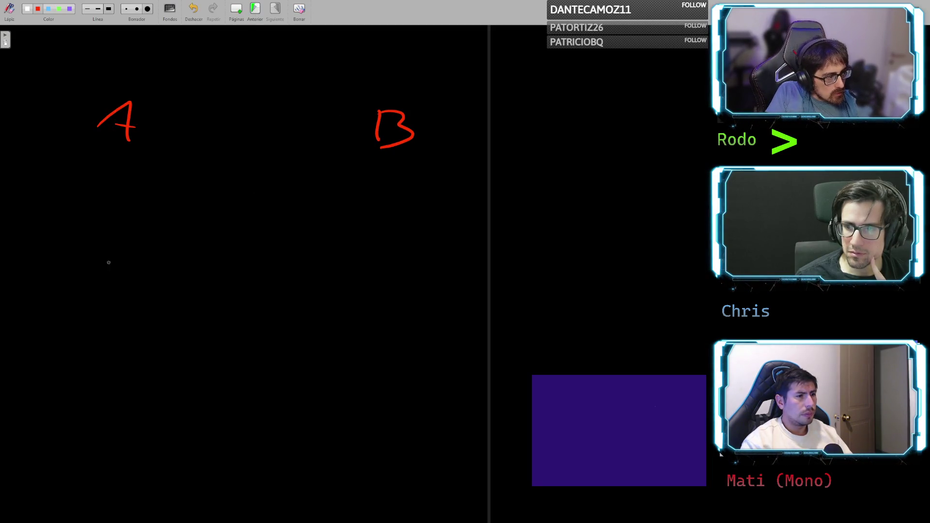
mouse_move(99, 282)
mouse_down()
mouse_move(126, 280)
mouse_move(125, 267)
mouse_up()
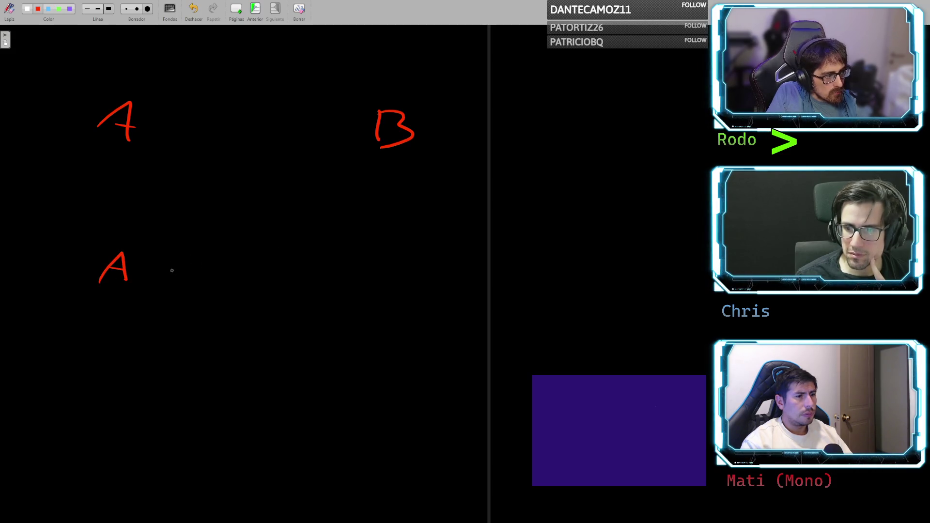
drag(275, 261, 276, 295)
- Replace the equals sign between the lower A and B with scribbled linking strokes
drag(163, 261, 249, 267)
drag(176, 276, 237, 283)
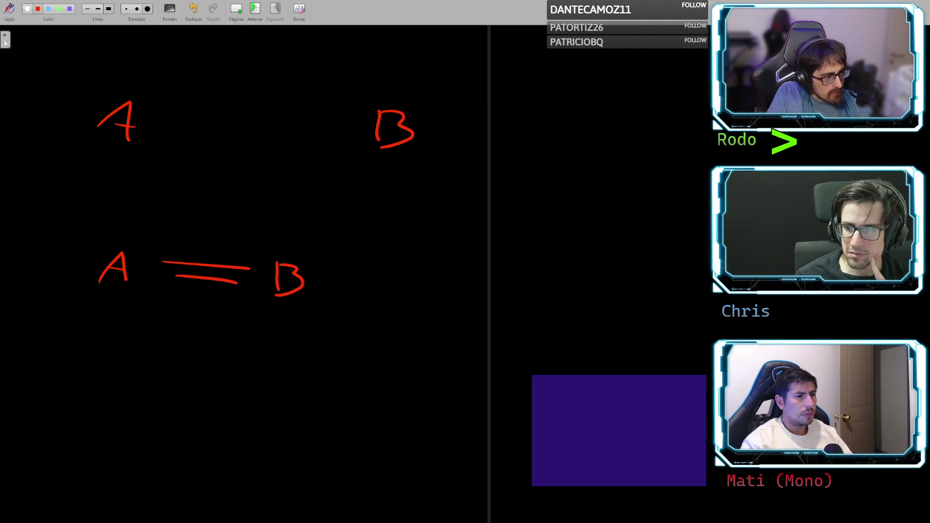
key(ctrl+z)
key(ctrl+z)
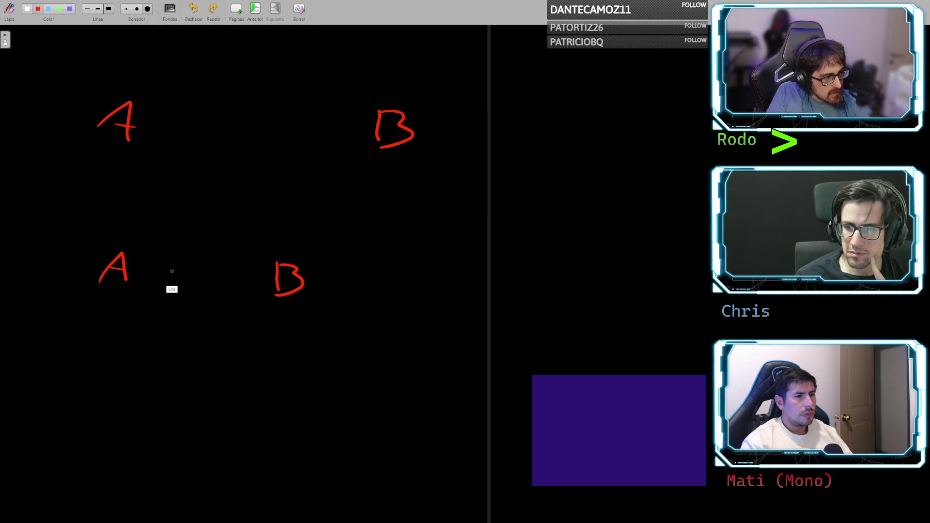
mouse_move(169, 260)
mouse_down()
mouse_move(241, 275)
mouse_move(216, 298)
mouse_up()
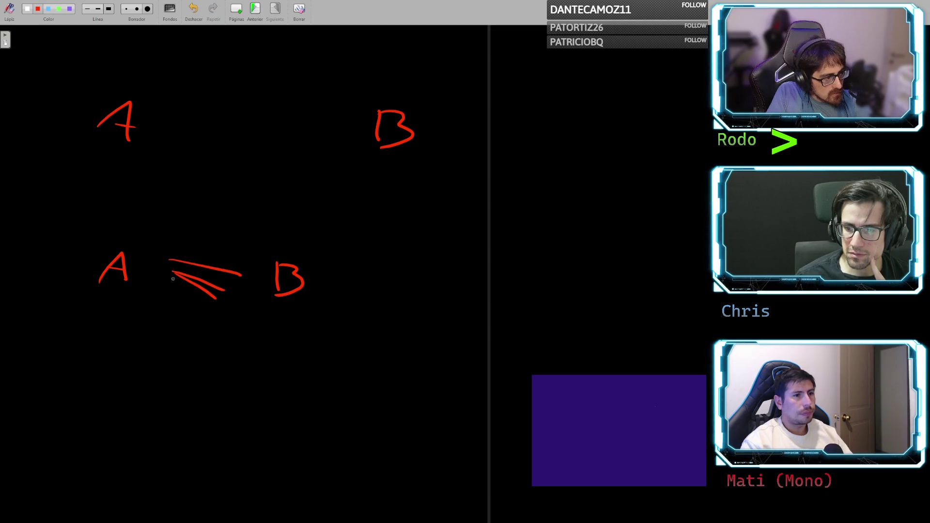
drag(174, 272, 212, 310)
mouse_move(177, 269)
mouse_down()
mouse_move(165, 288)
mouse_move(209, 320)
mouse_move(175, 322)
mouse_move(221, 292)
mouse_move(240, 310)
mouse_up()
drag(218, 325, 230, 326)
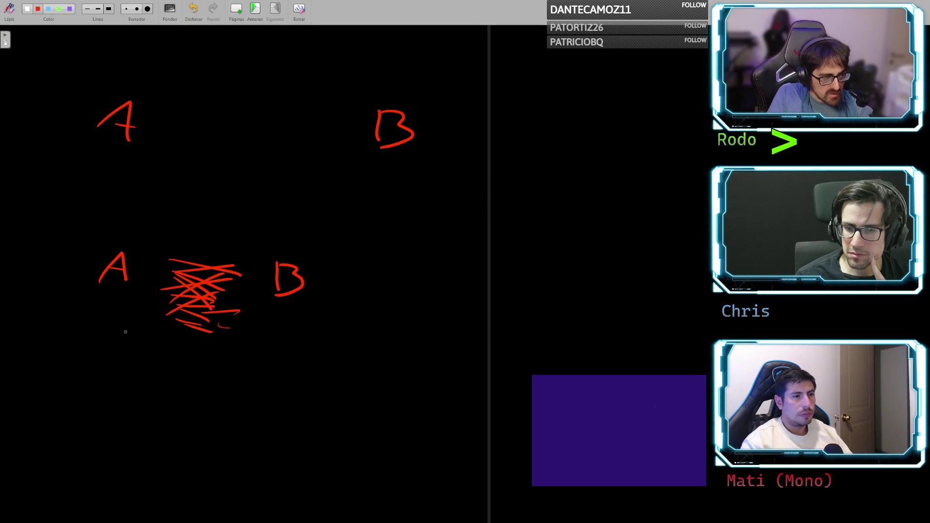
- Draw seven stacked red horizontal lines near the bottom with a 'w.' label above
drag(79, 386, 295, 398)
drag(55, 408, 268, 418)
drag(50, 424, 286, 426)
drag(60, 439, 272, 439)
mouse_move(78, 451)
mouse_down()
mouse_move(282, 448)
mouse_move(269, 454)
mouse_up()
drag(60, 466, 252, 466)
drag(96, 472, 277, 480)
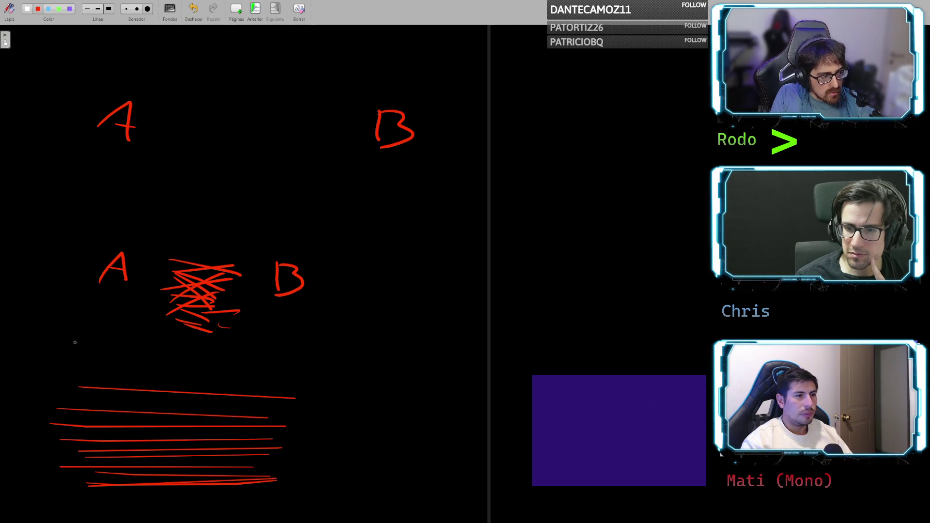
mouse_move(68, 346)
mouse_down()
mouse_move(59, 340)
mouse_move(95, 341)
mouse_up()
click(100, 355)
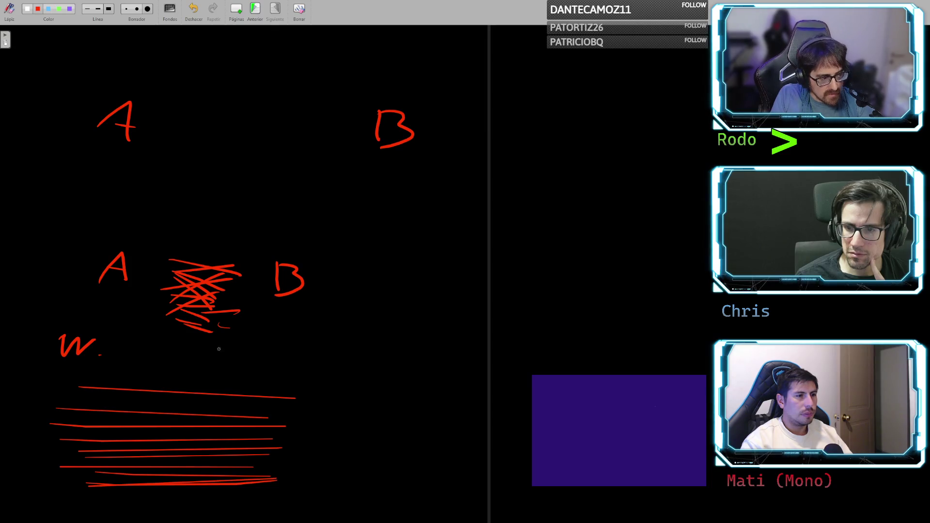
- Circle the scribble's two top corners and draw a rightward arrow after the lower B
mouse_move(169, 261)
mouse_down()
mouse_move(164, 255)
mouse_move(171, 263)
mouse_up()
drag(237, 260, 242, 259)
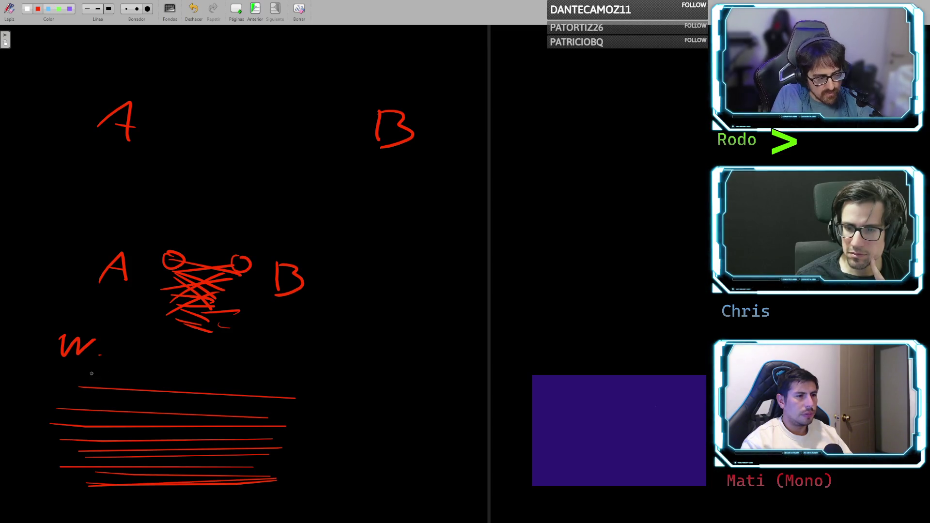
drag(356, 279, 418, 276)
drag(407, 272, 409, 289)
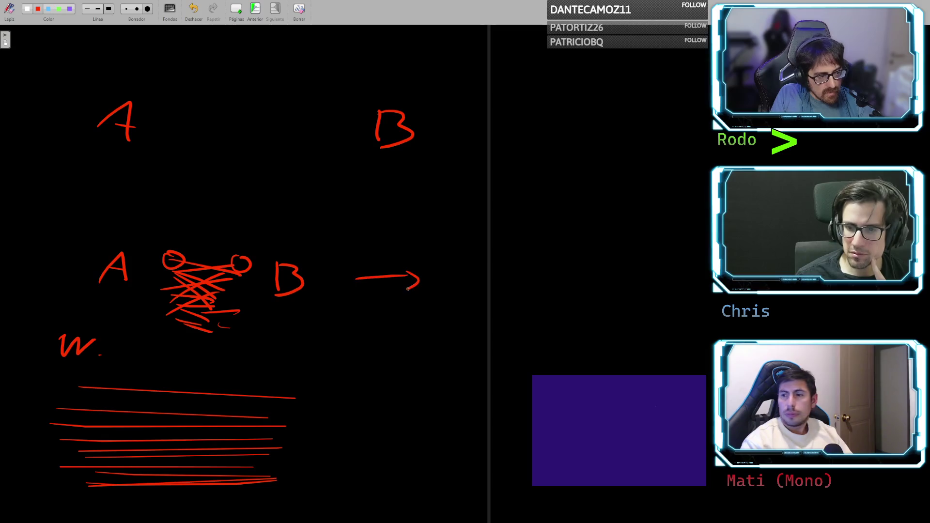
- Write C after the arrow, a boxed A with tally marks labelled B, then close the whiteboard
drag(491, 261, 517, 291)
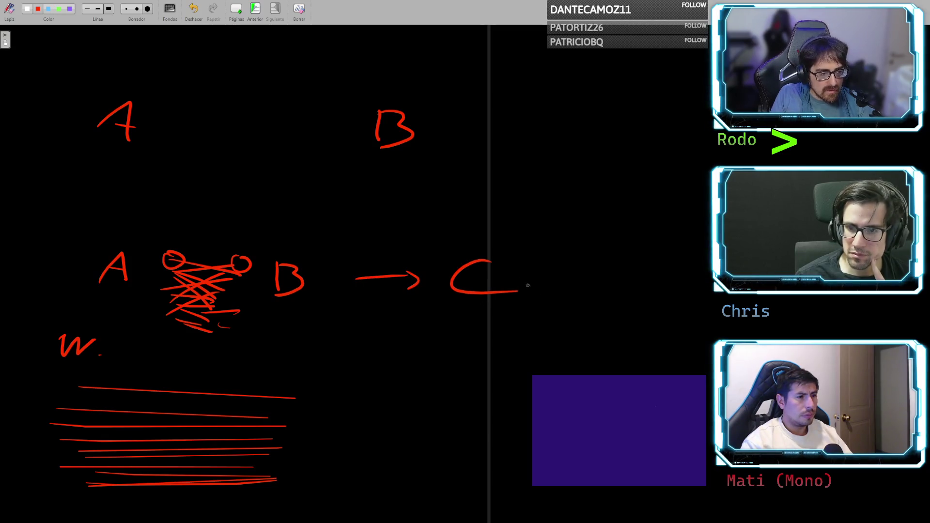
drag(438, 361, 470, 358)
mouse_move(452, 350)
mouse_down()
mouse_move(464, 347)
mouse_move(425, 336)
mouse_move(597, 370)
mouse_up()
mouse_move(521, 331)
mouse_down()
mouse_move(514, 362)
mouse_move(528, 363)
mouse_up()
drag(551, 343, 546, 366)
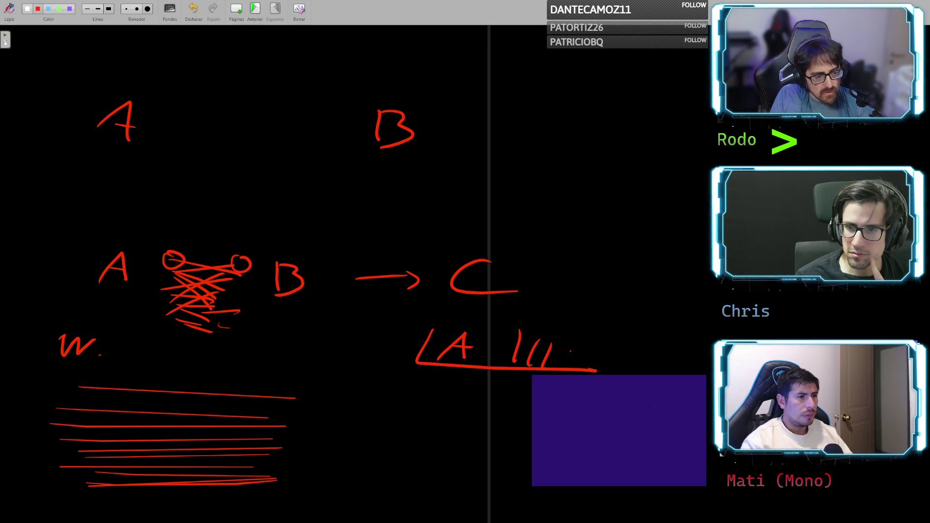
mouse_move(431, 327)
mouse_down()
mouse_move(574, 331)
mouse_move(588, 367)
mouse_up()
drag(558, 308, 557, 329)
mouse_move(557, 310)
mouse_down()
mouse_move(558, 329)
mouse_move(522, 365)
mouse_up()
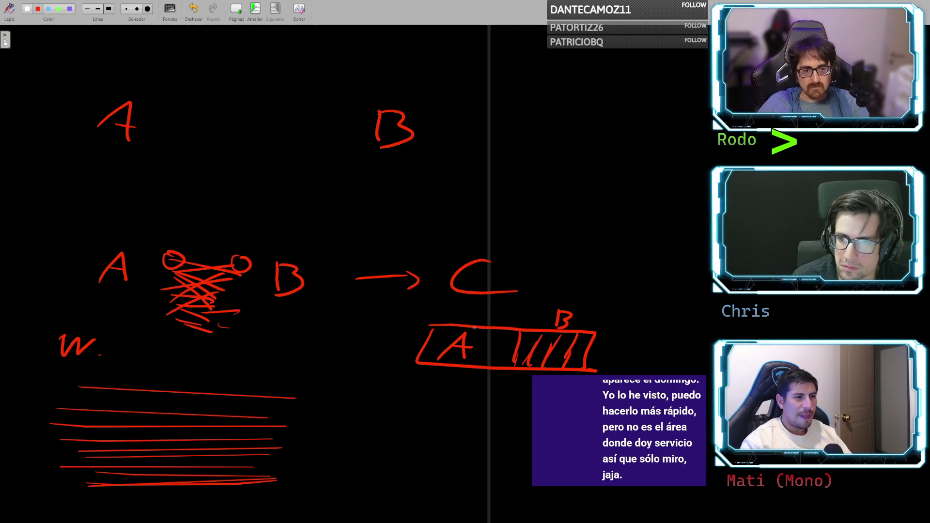
key(Escape)
- Switch back to Chrome, scroll down to section 3.3 and select 'DFS' in its heading
key(alt+Tab)
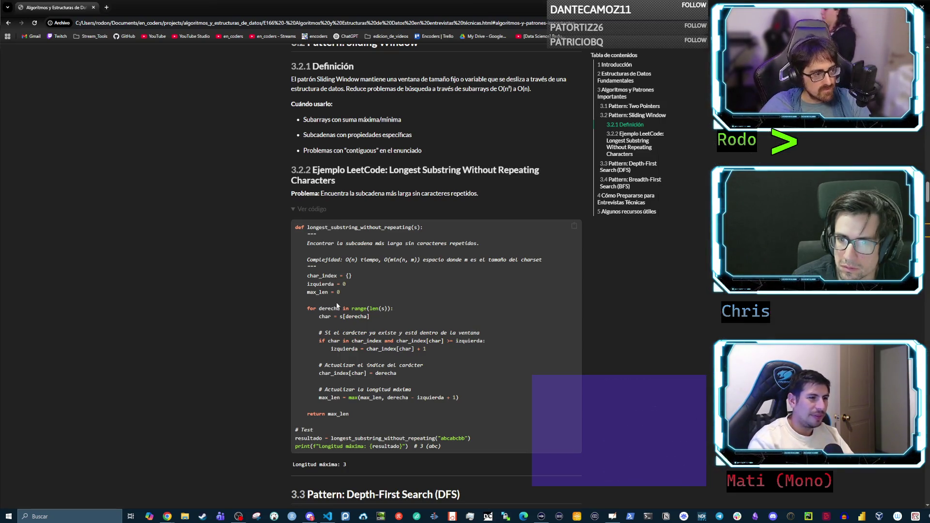
scroll(446, 259, down, 2)
scroll(446, 258, down, 2)
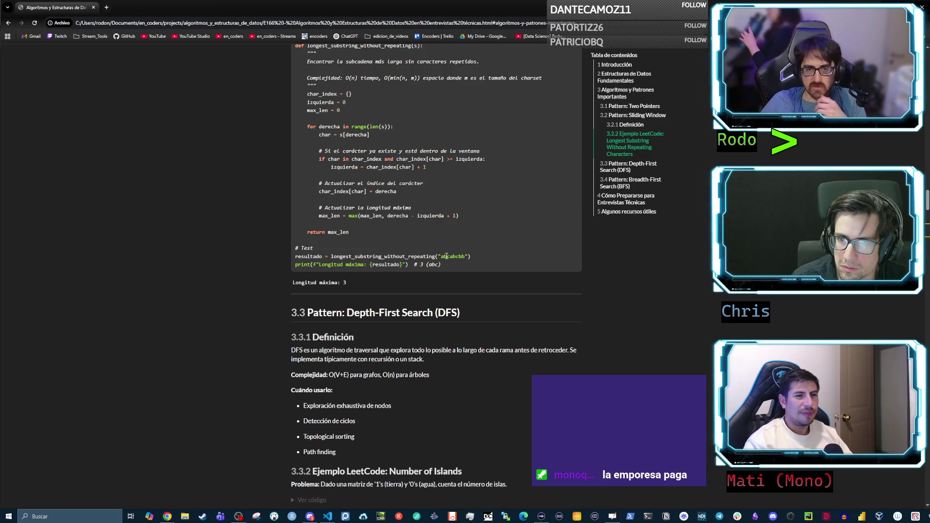
scroll(446, 256, down, 2)
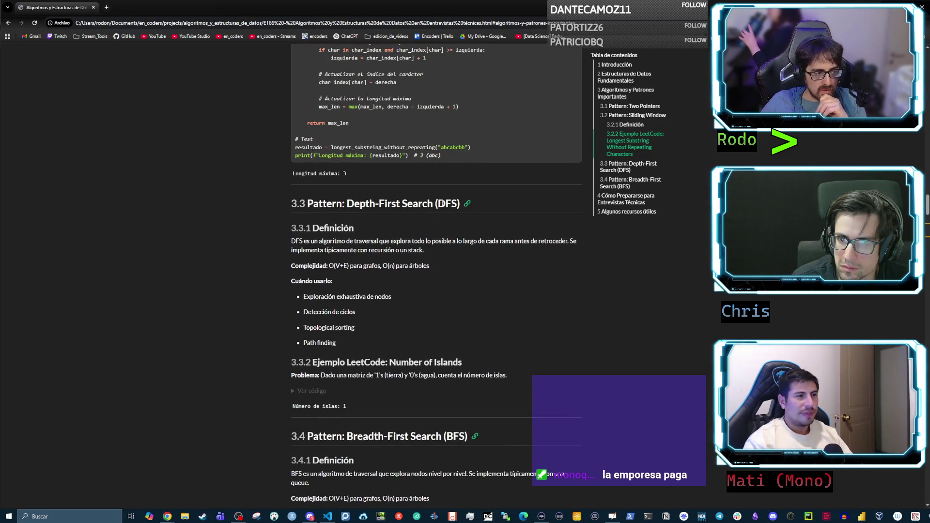
drag(439, 203, 458, 203)
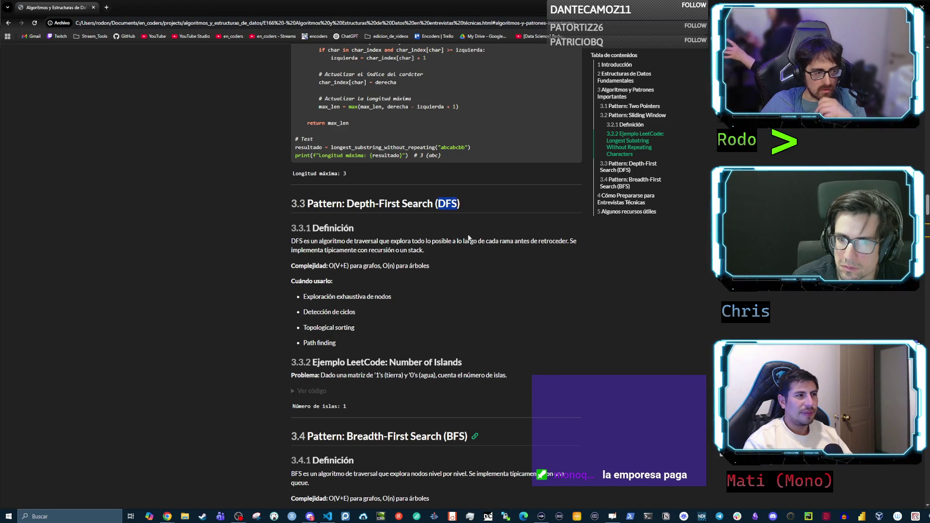
- Scroll around the DFS section and highlight part of the 'Depth-First Search' heading
scroll(468, 243, up, 8)
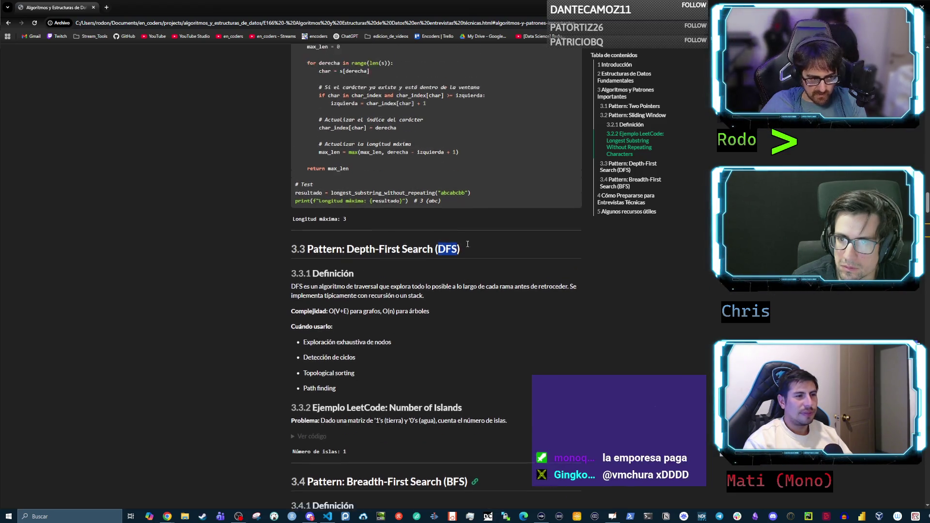
drag(537, 283, 347, 151)
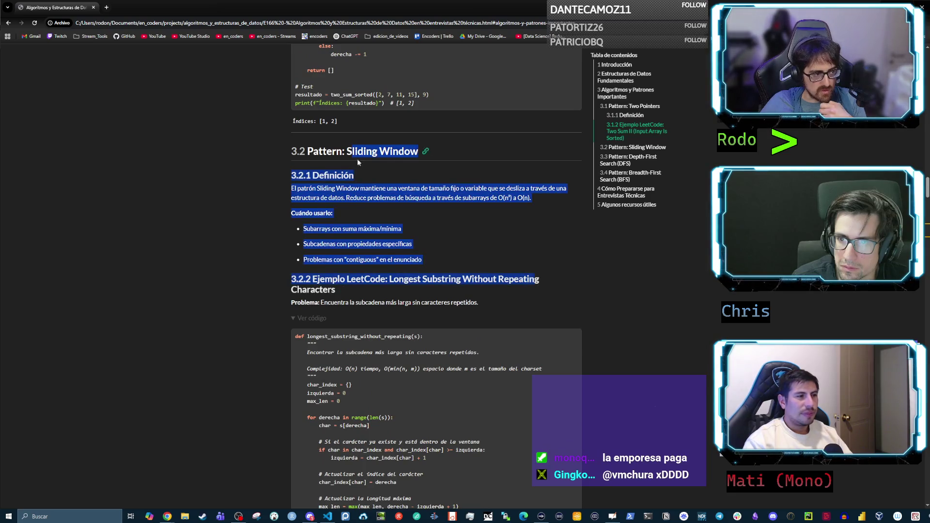
scroll(379, 202, up, 6)
scroll(393, 290, up, 5)
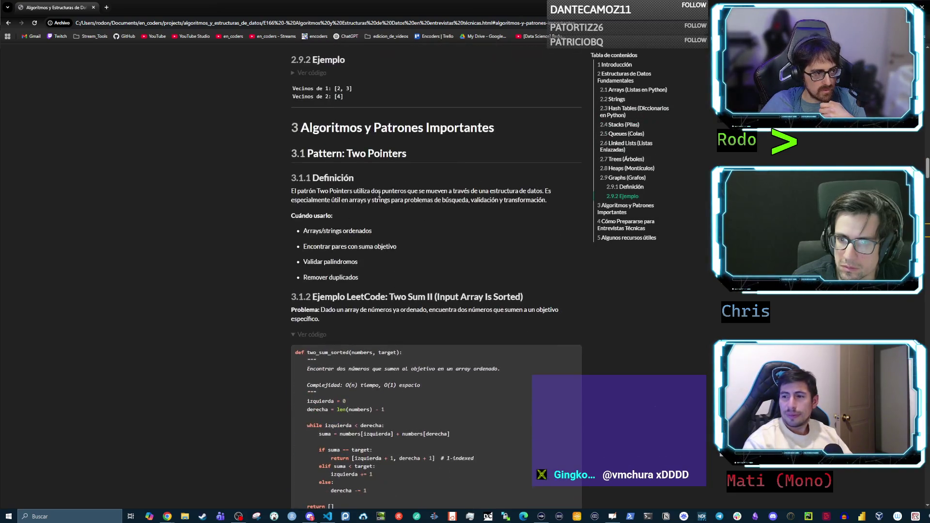
drag(338, 153, 413, 153)
scroll(413, 165, down, 5)
scroll(413, 179, down, 3)
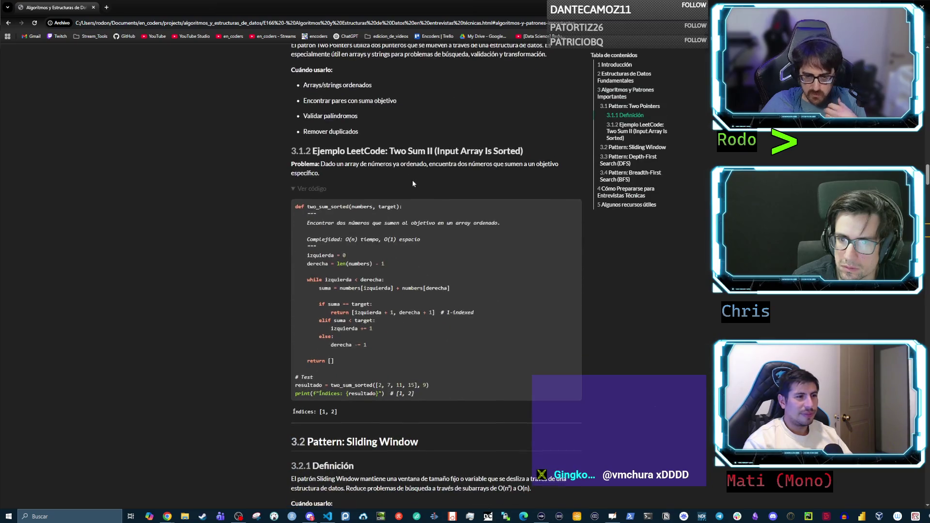
scroll(419, 192, down, 4)
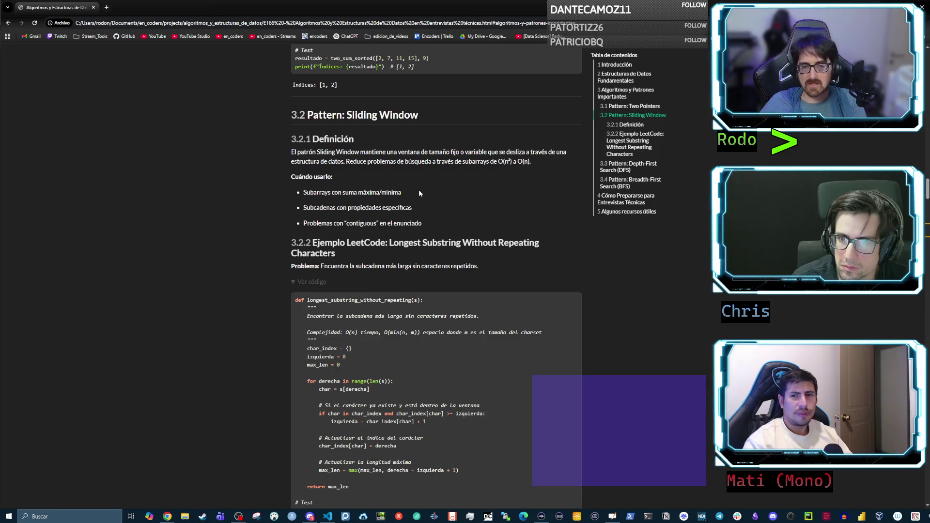
scroll(418, 193, up, 1)
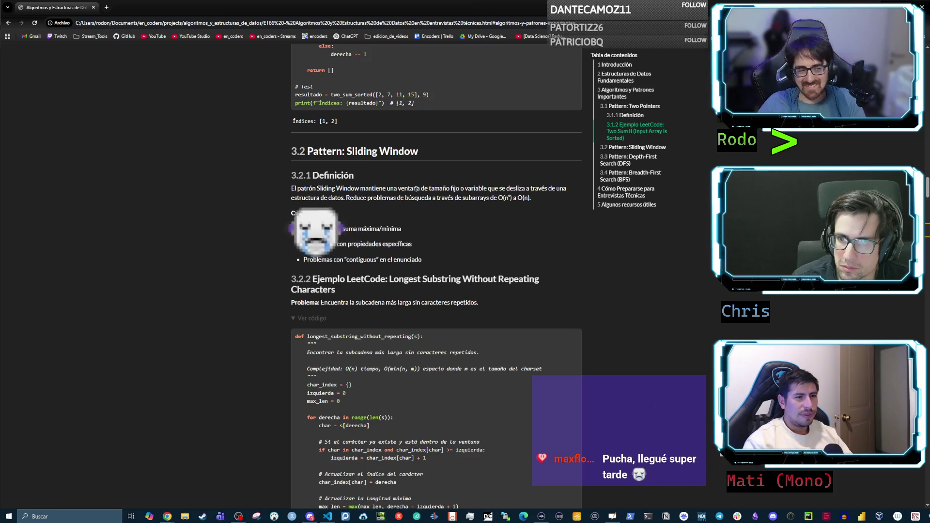
scroll(432, 189, down, 6)
scroll(435, 197, down, 1)
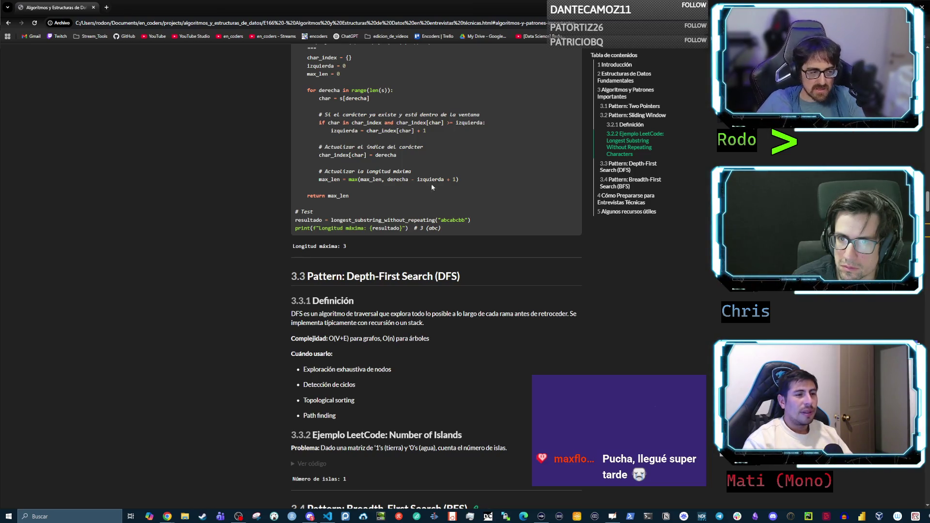
scroll(431, 185, down, 2)
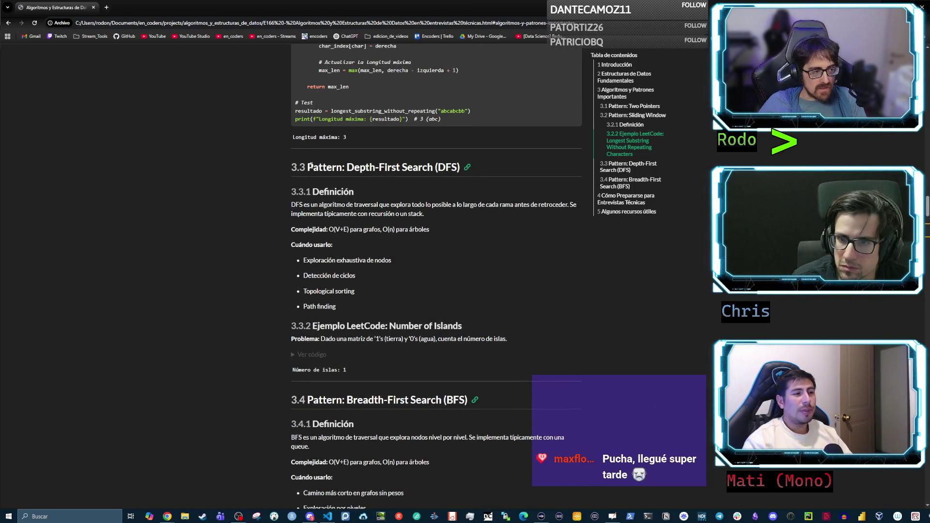
drag(308, 166, 387, 167)
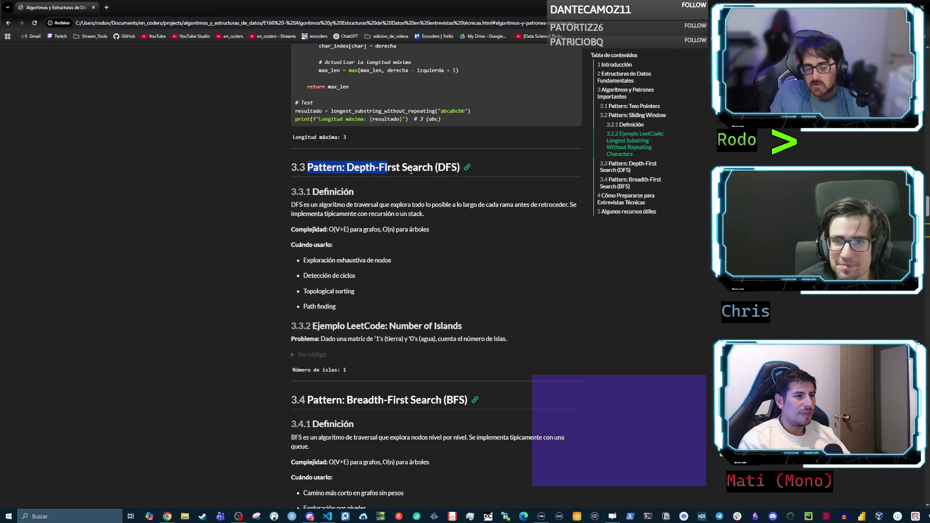
double_click(448, 167)
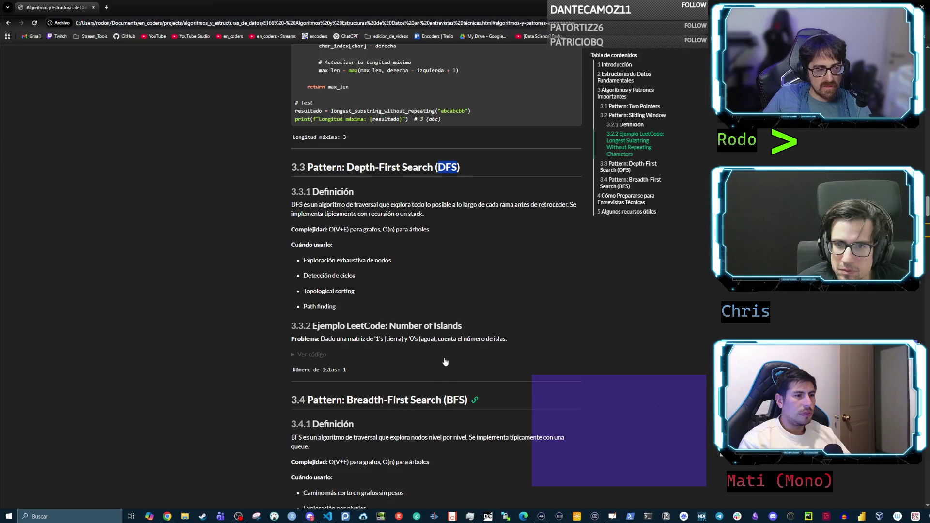
- Select 'BFS' and 'DFS' in headings 3.4 and 3.3, then highlight 'Breadth-First Search' in 3.4
double_click(455, 400)
double_click(446, 168)
drag(344, 167, 432, 167)
double_click(456, 400)
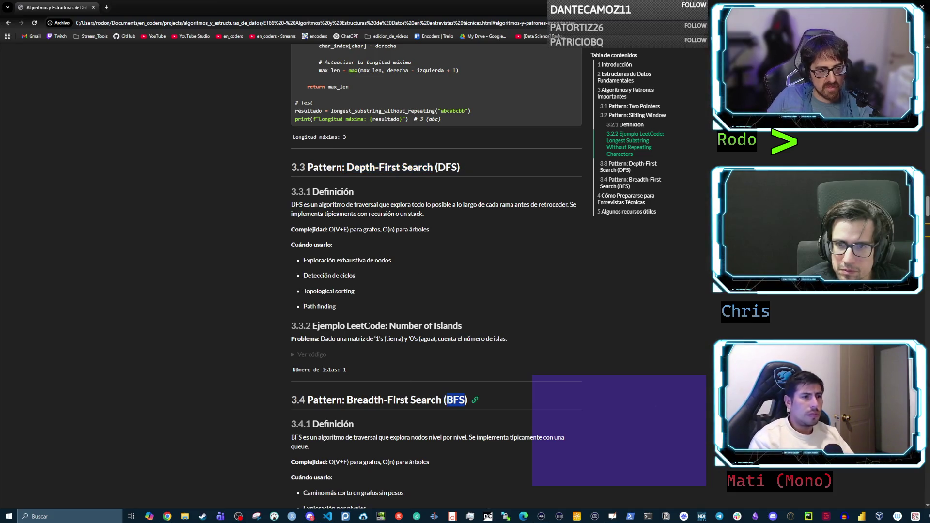
drag(342, 399, 442, 400)
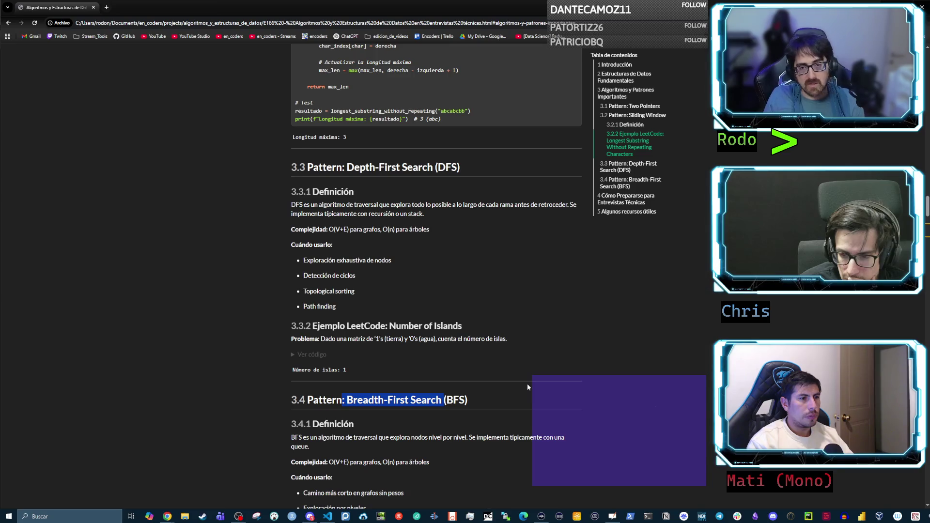
- Scroll down slightly and highlight the 'Camino más corto en grafos sin pesos' BFS use-case line
scroll(527, 380, down, 1)
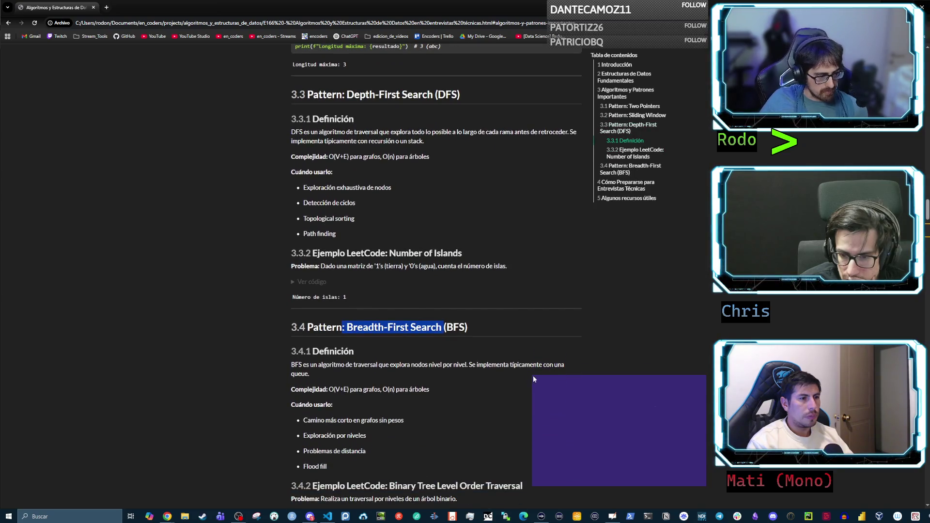
drag(404, 421, 297, 423)
double_click(317, 421)
triple_click(386, 420)
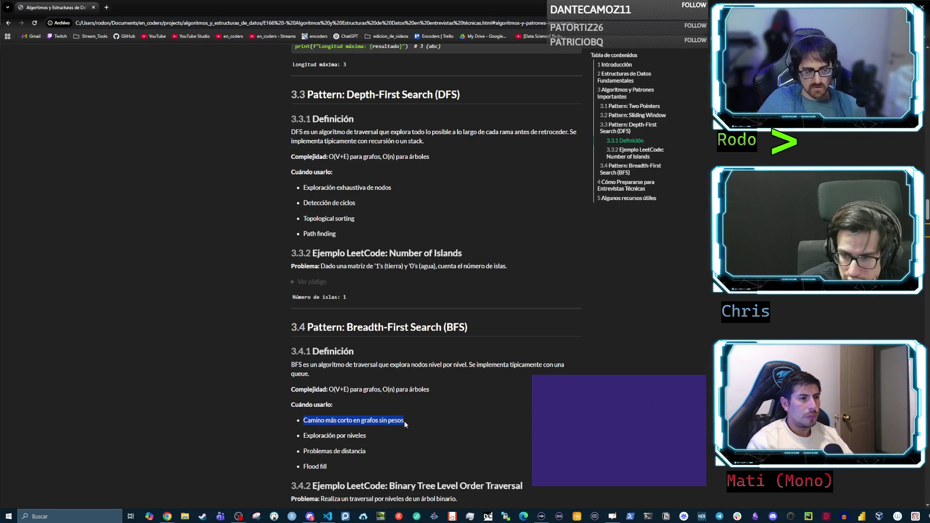